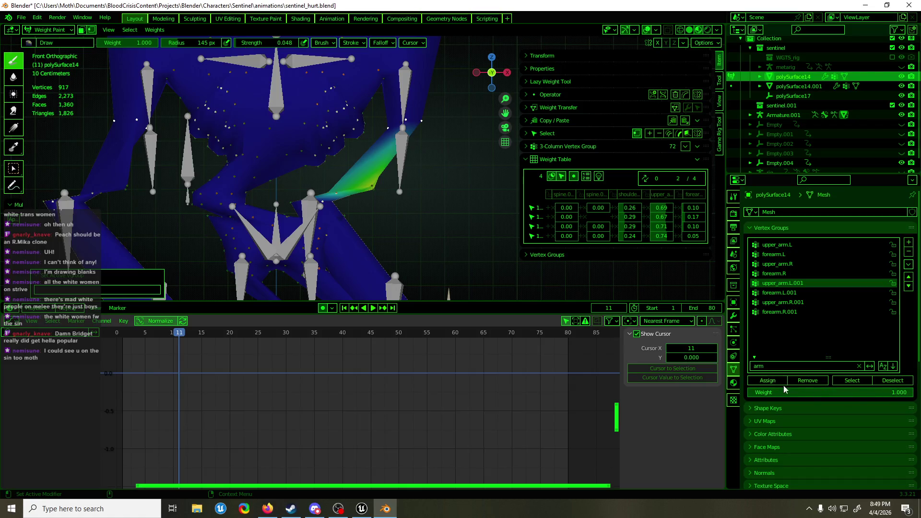
Step: Assign the selected vertices at full weight, then remove them from forearm.L and upper_arm.L
click(768, 381)
click(669, 195)
click(804, 382)
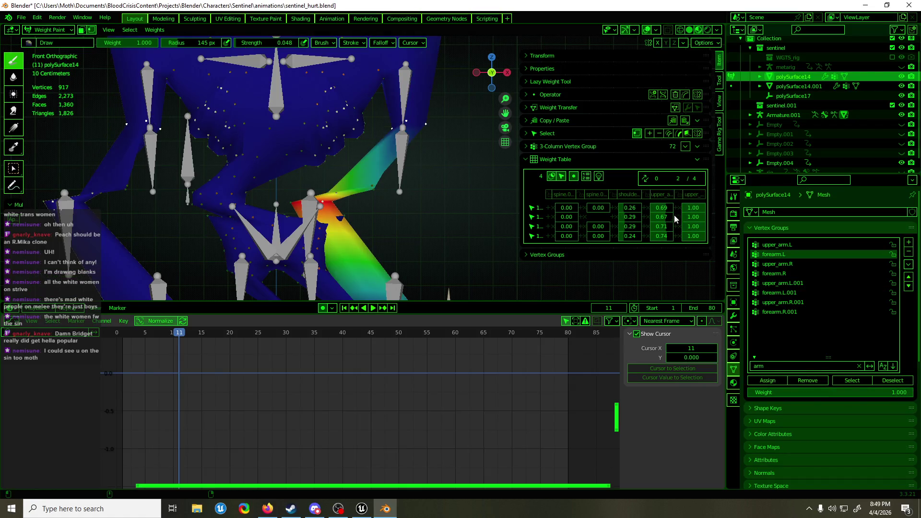
click(661, 194)
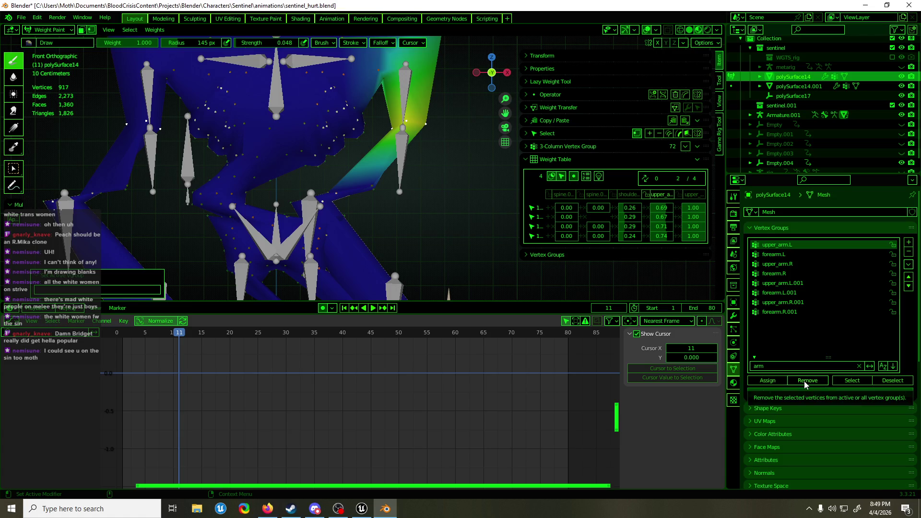
click(805, 381)
Step: Remove the selected vertices from the shoulder.L, spine.005 and spine.003 vertex groups
click(655, 195)
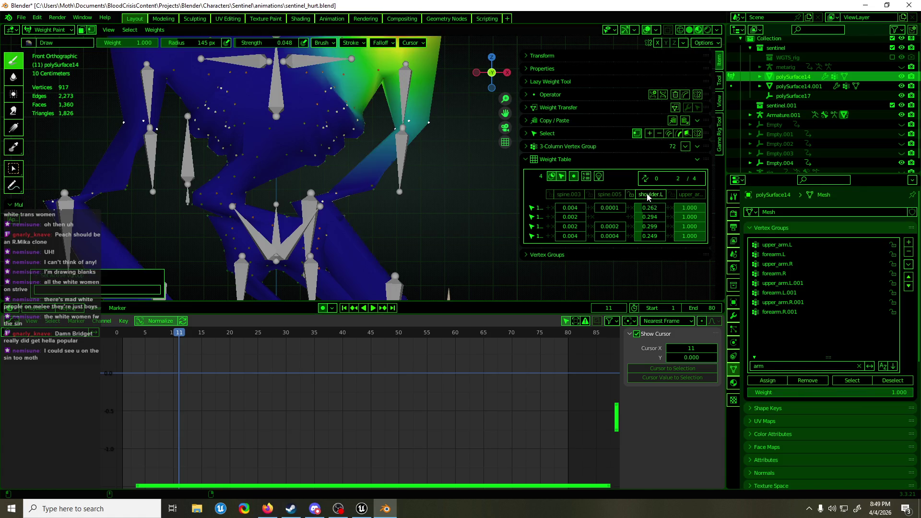
click(806, 381)
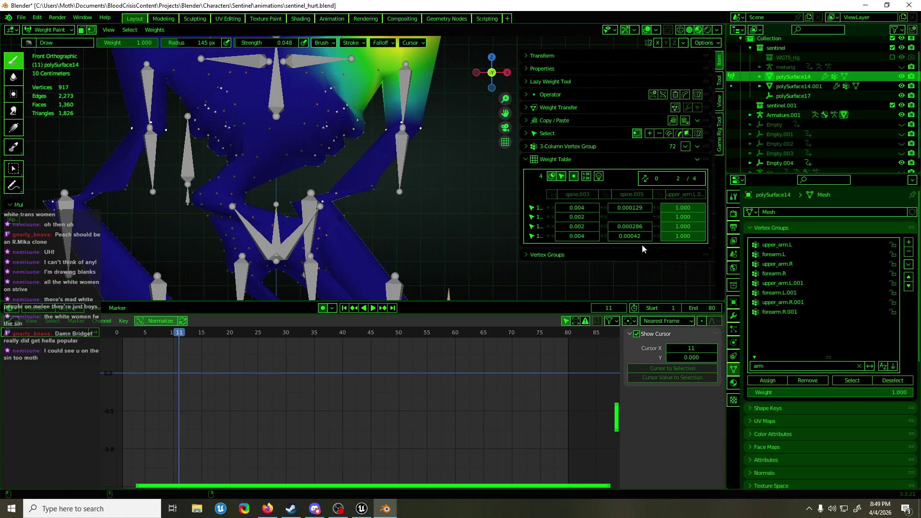
click(626, 194)
click(800, 380)
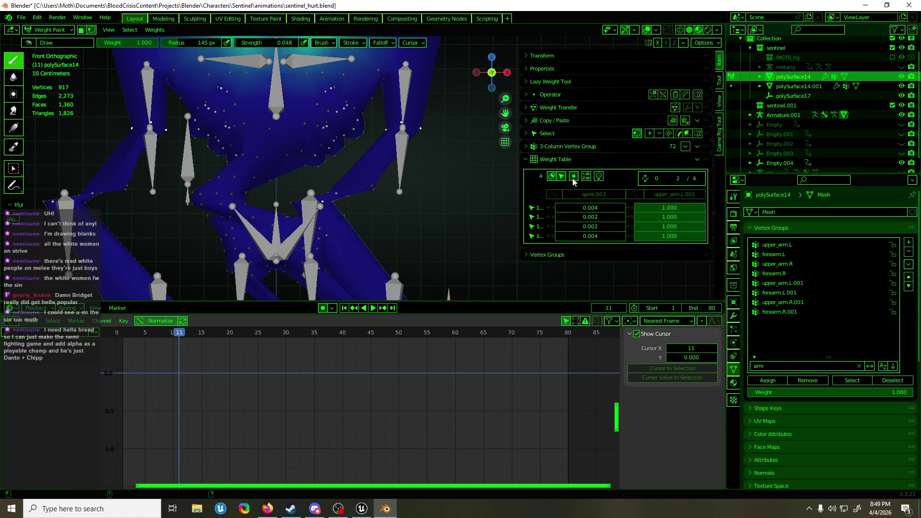
click(591, 195)
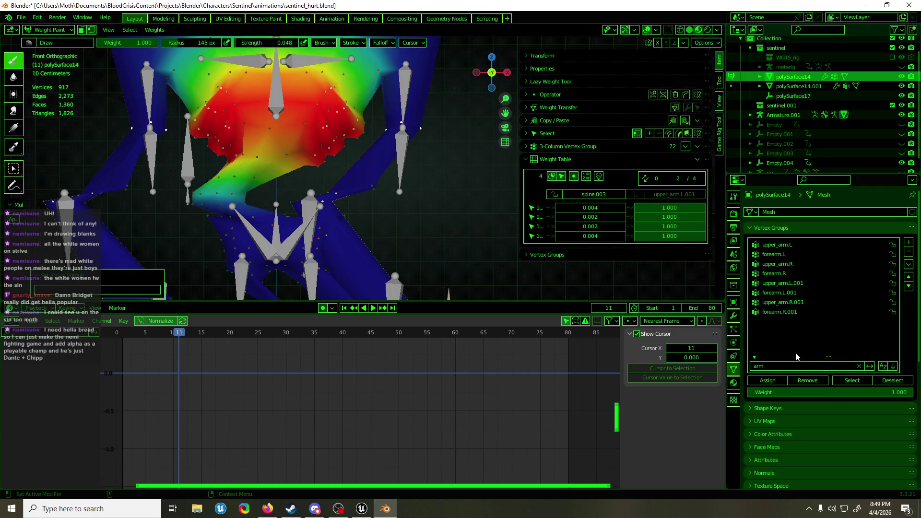
click(808, 380)
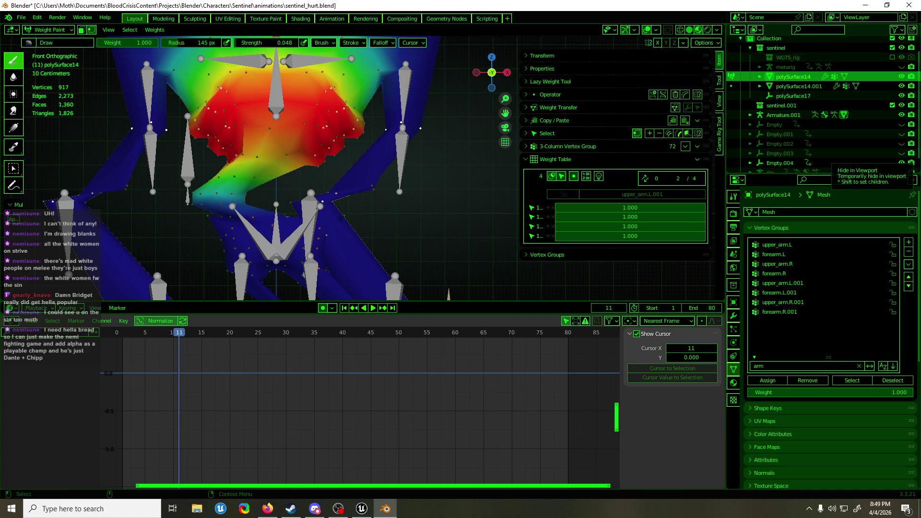
key(alt+Tab)
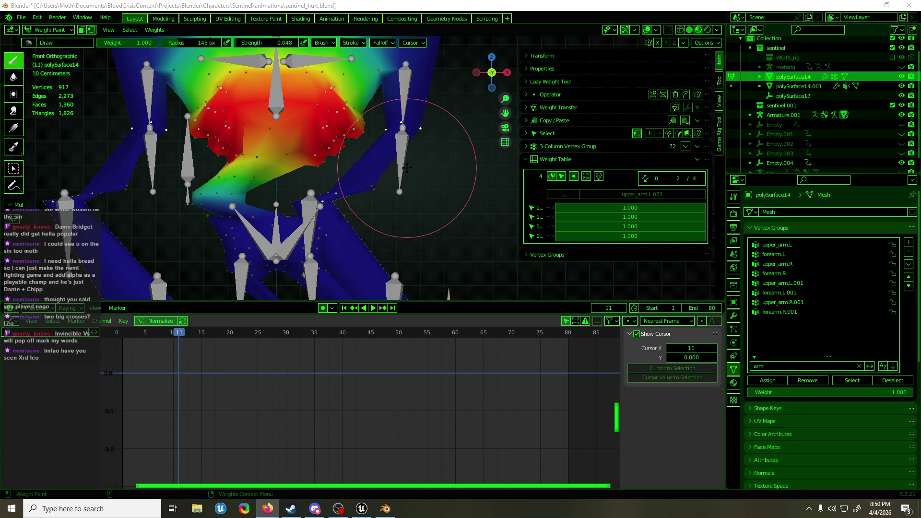
Step: Leave weight painting and view the armature from the front orthographically
key(ctrl+Tab)
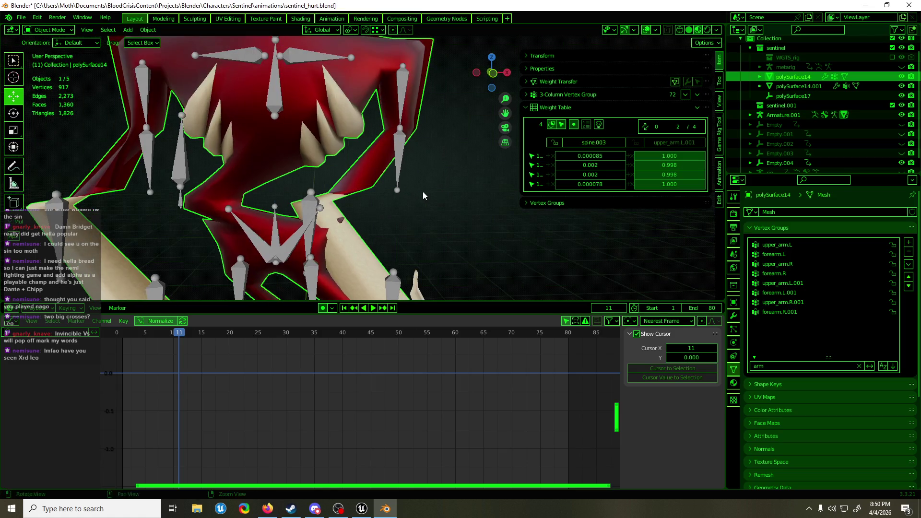
key(Tab)
key(KP_1)
key(ctrl+Tab)
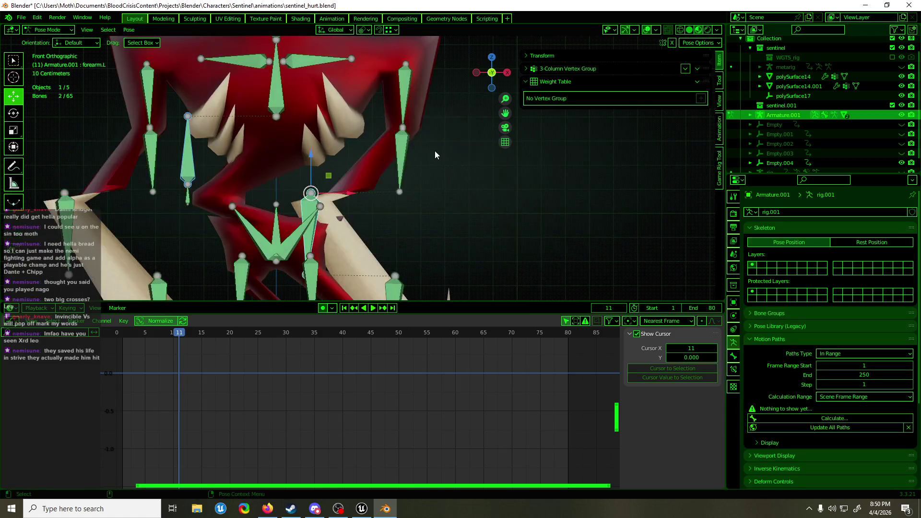
key(ctrl+Tab)
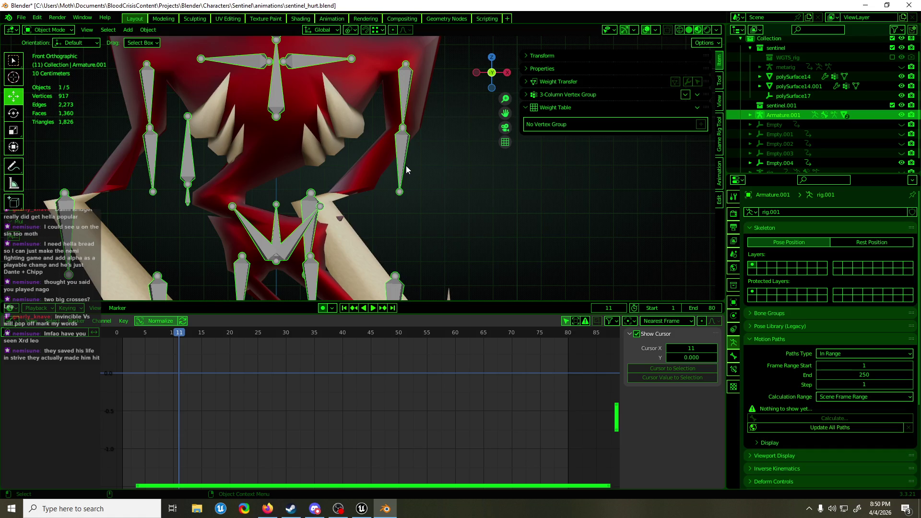
Step: Preview the rest pose, zoom out, and duplicate the wobble empty as Empty.005
key(Tab)
key(Tab)
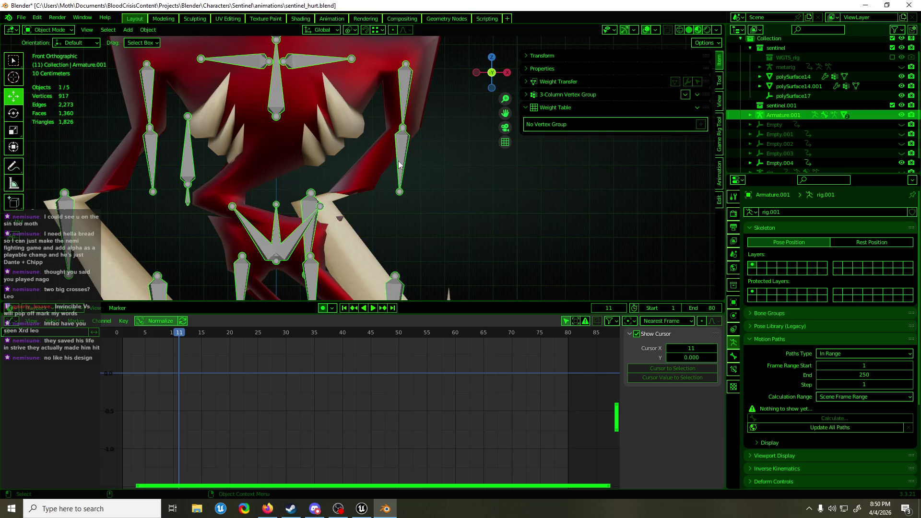
scroll(399, 164, down, 5)
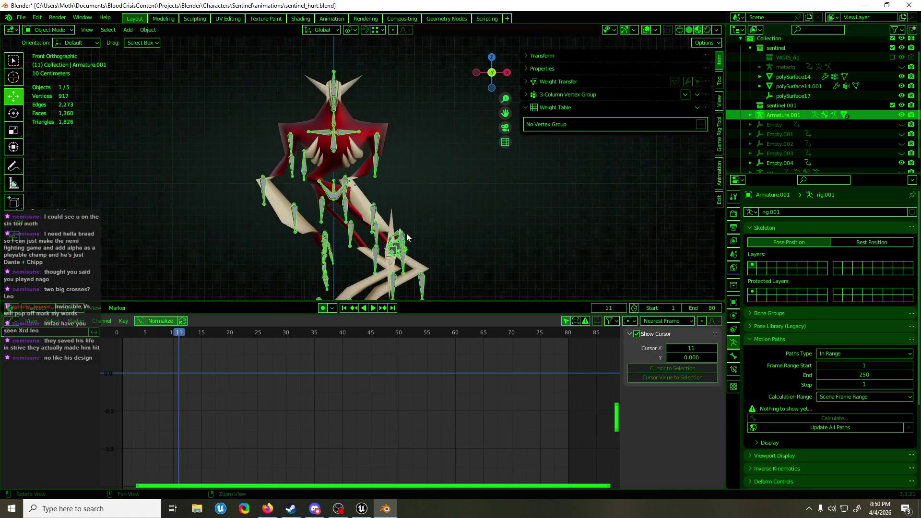
key(ctrl+z)
key(ctrl+z)
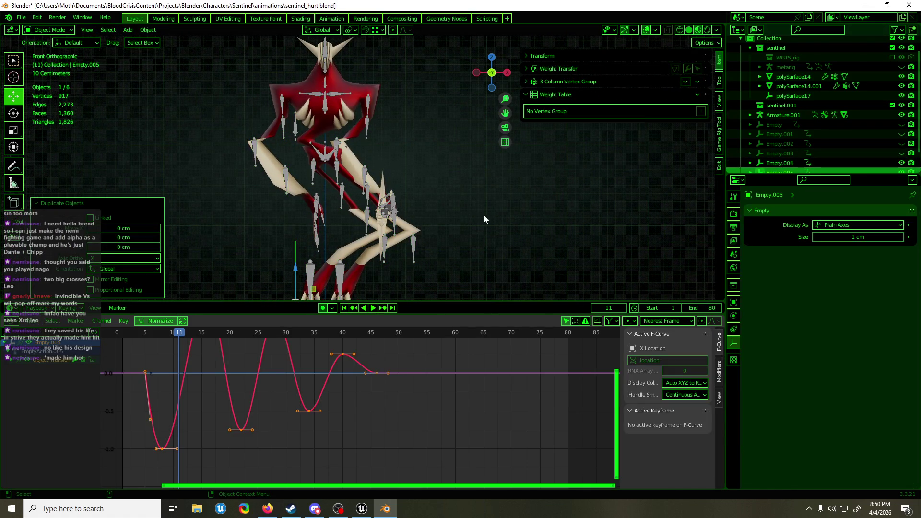
Step: Undo the duplicate and shift the X Location keyframes 0.5 frames later in the Graph Editor
key(ctrl+z)
drag(326, 405, 319, 388)
key(g)
key(x)
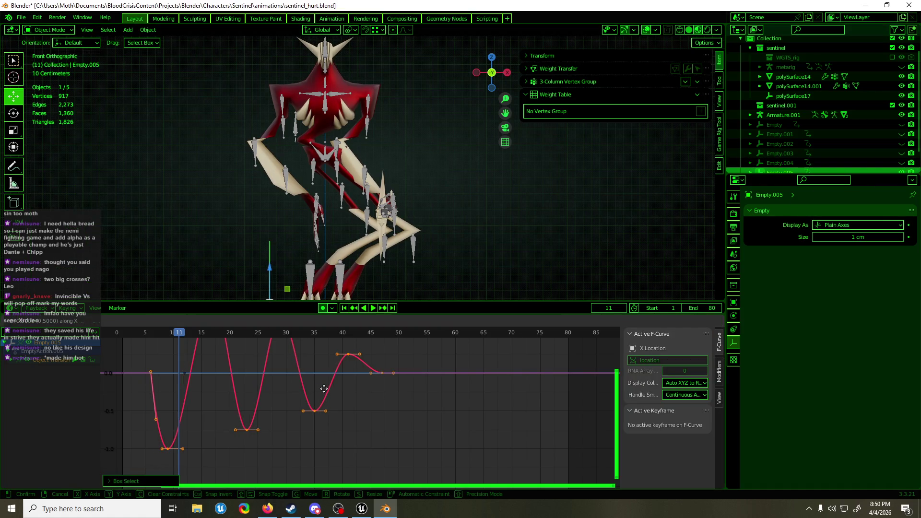
click(324, 389)
Step: Select the armature and put it into Pose Mode
scroll(327, 91, up, 5)
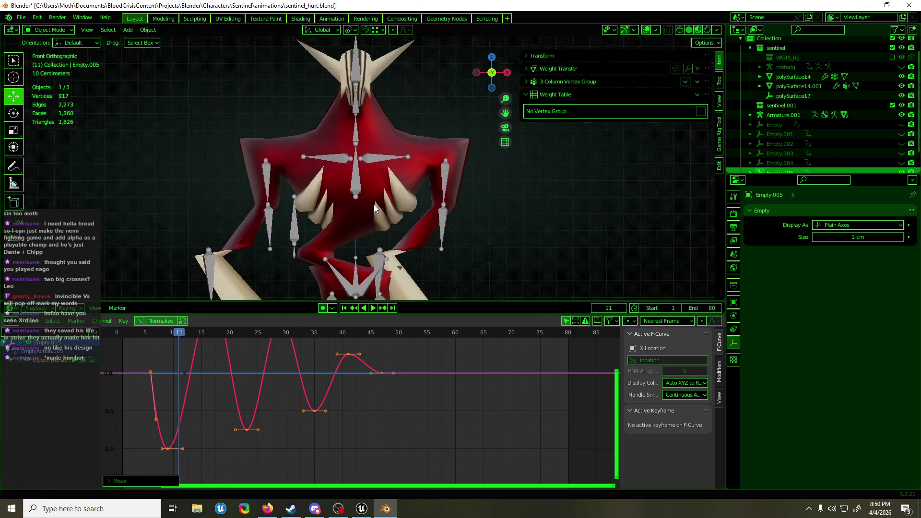
click(375, 207)
key(ctrl+Tab)
Step: Select upper_arm.L.001 and display its Copy Location and Copy Rotation bone constraints
click(355, 182)
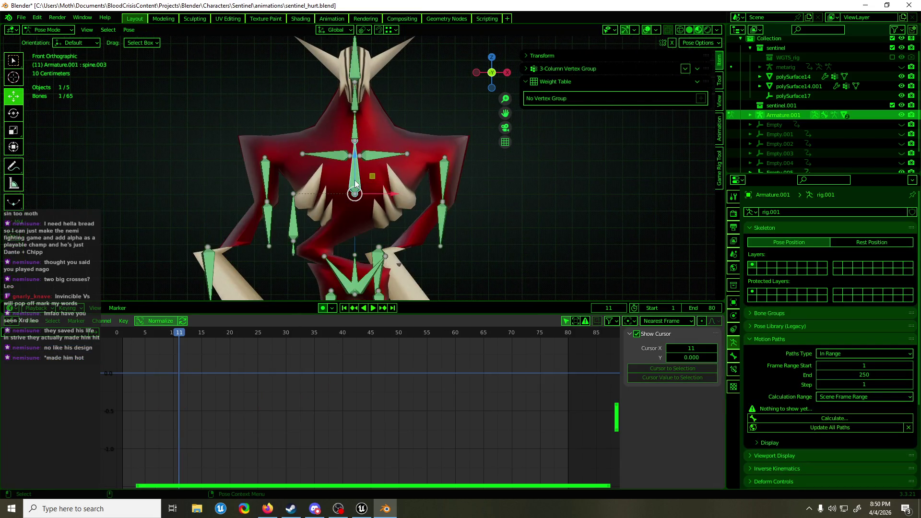
click(442, 224)
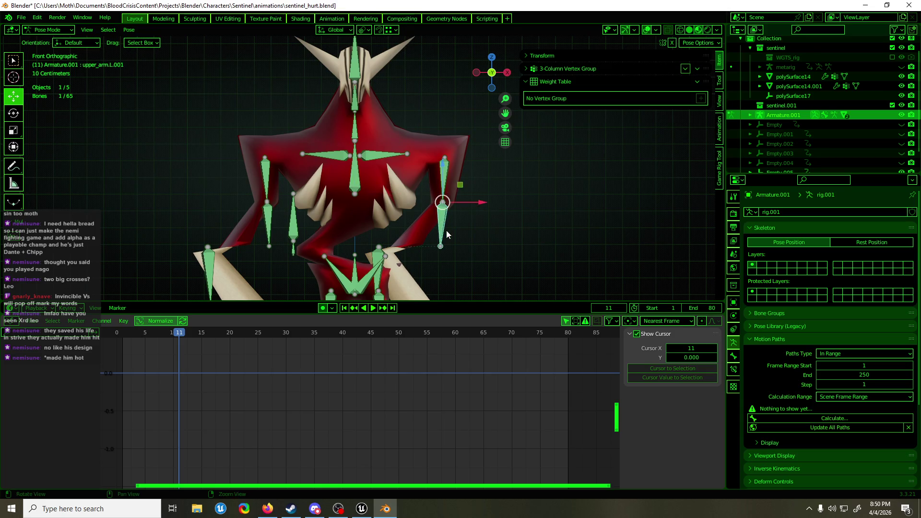
shift+middle_drag(446, 234, 429, 192)
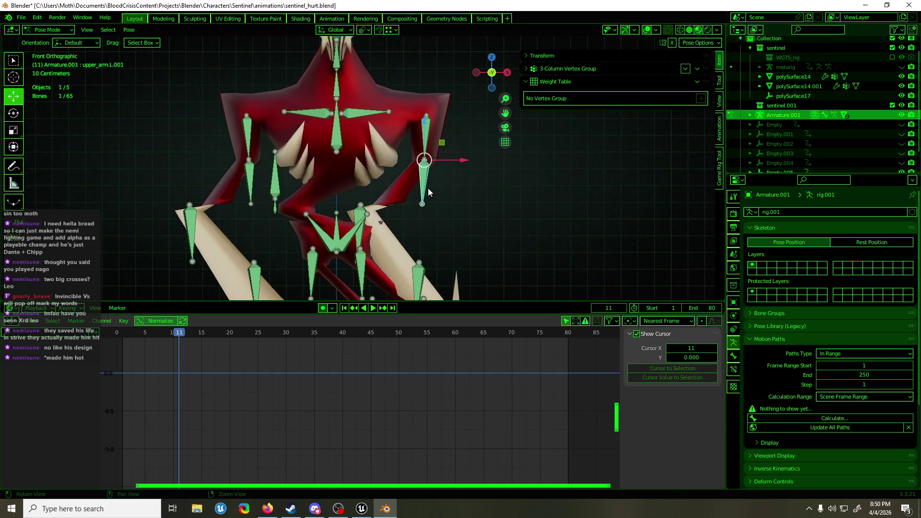
click(736, 368)
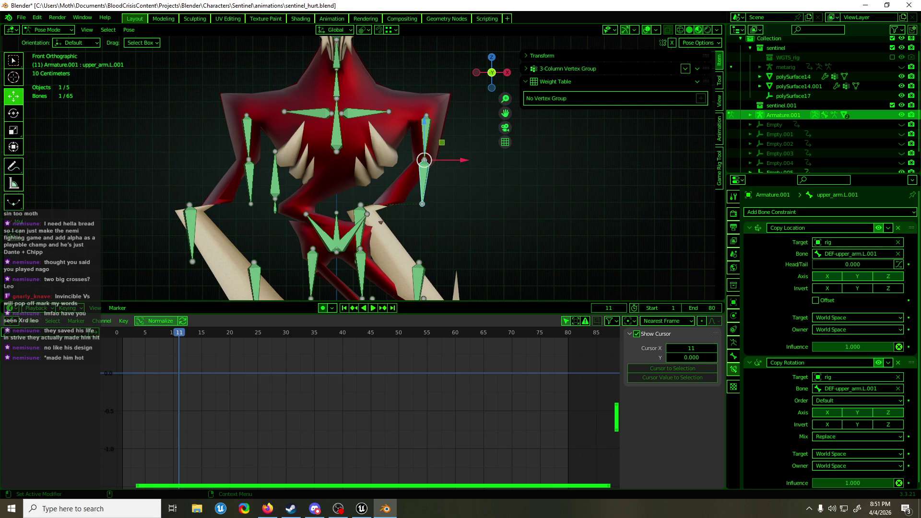
key(alt+Tab)
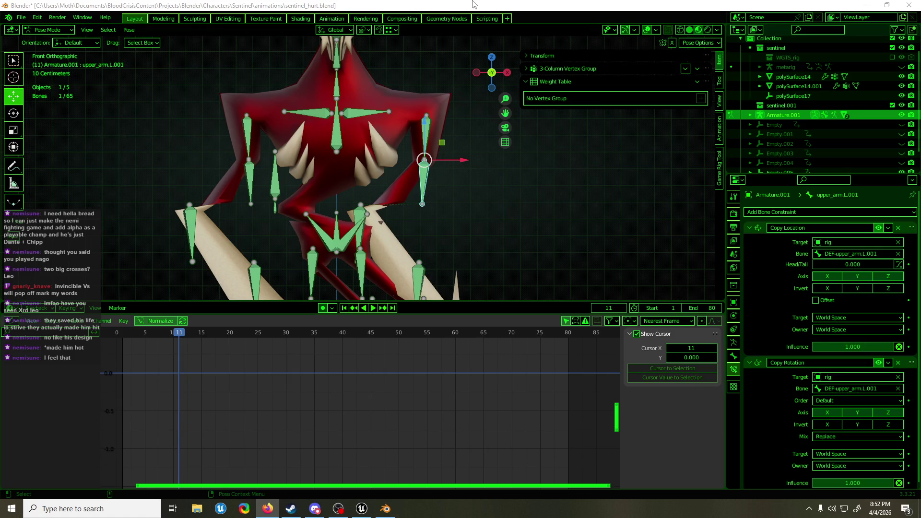
click(561, 201)
Step: Compare the rig's rest pose, then select the spine.002 bone to inspect its constraints
key(Tab)
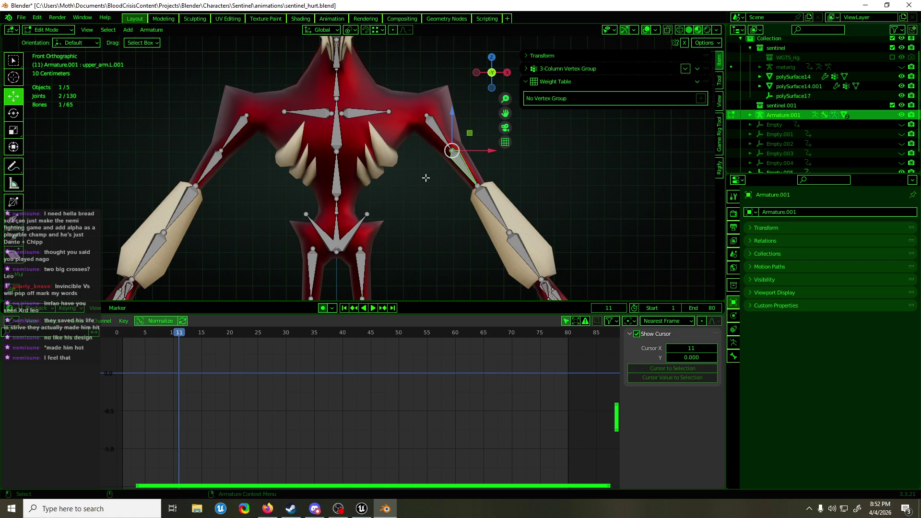
key(Tab)
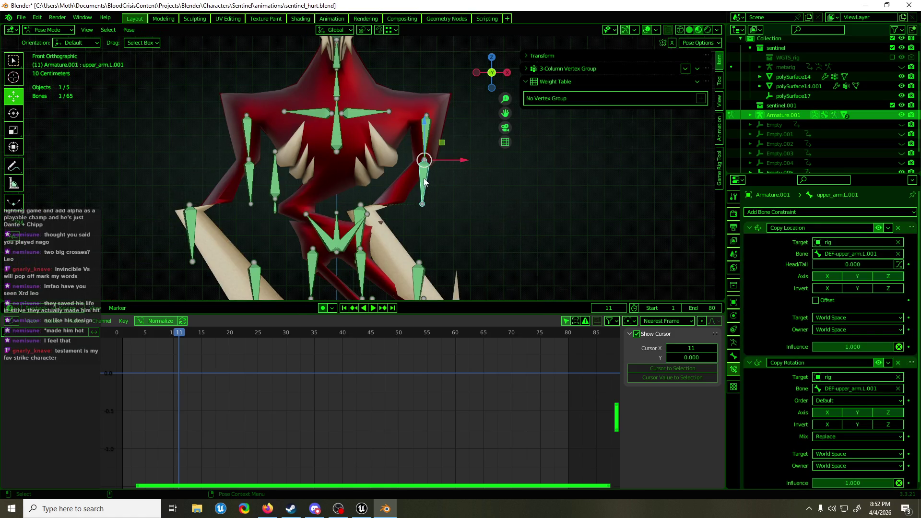
scroll(427, 181, up, 3)
key(Tab)
key(Tab)
scroll(424, 182, down, 2)
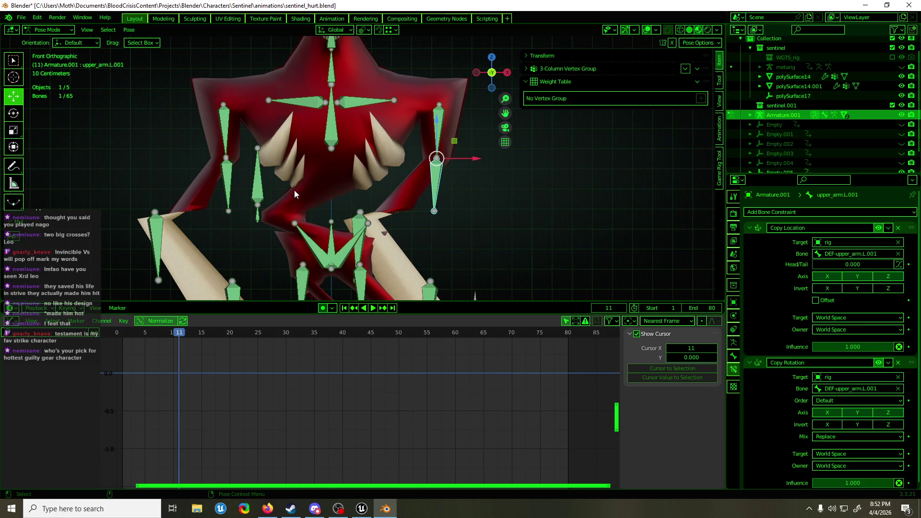
click(255, 192)
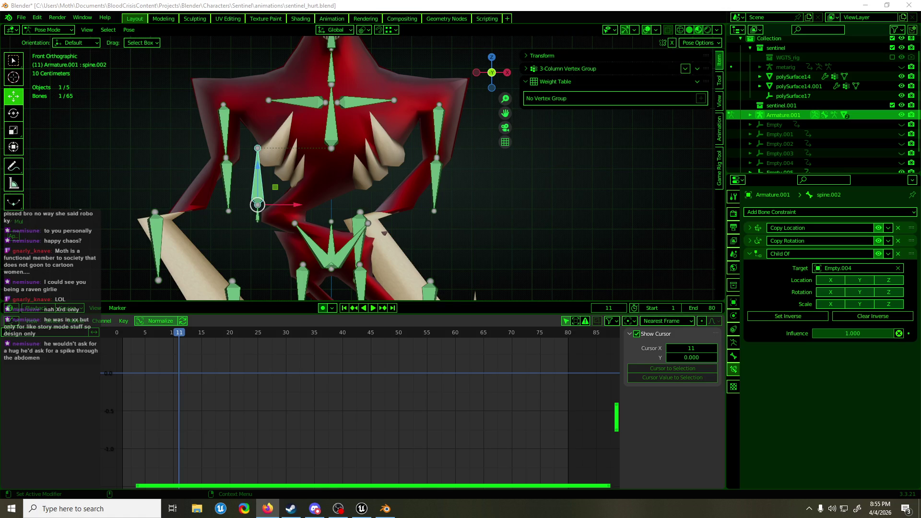
click(440, 5)
mouse_move(419, 163)
middle_down()
mouse_move(364, 188)
mouse_move(397, 186)
mouse_move(336, 194)
middle_up()
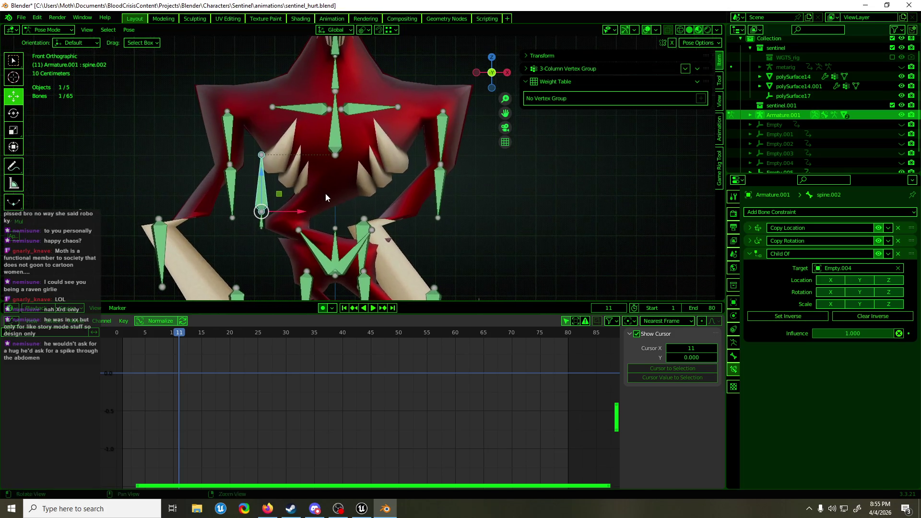
Step: Switch to the polySurface14 mesh and select the two right-elbow vertices in Weight Paint
key(ctrl+Tab)
key(Tab)
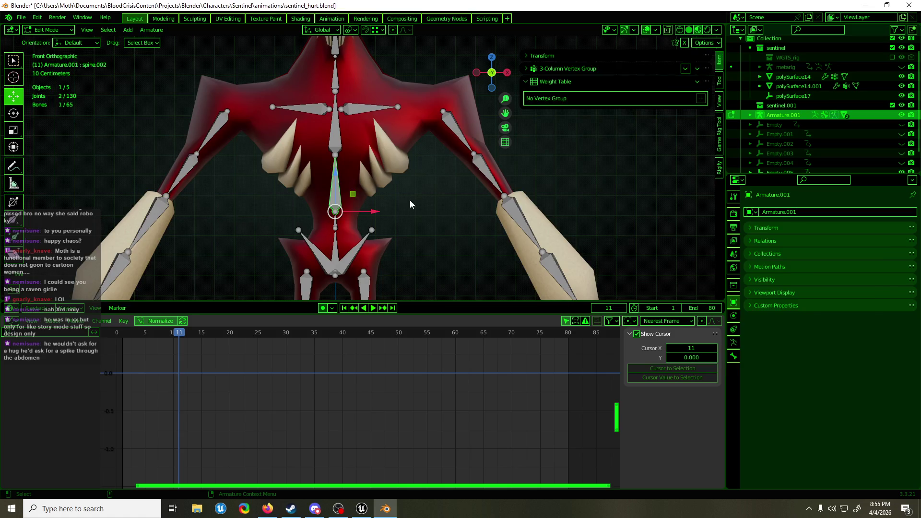
key(alt+q)
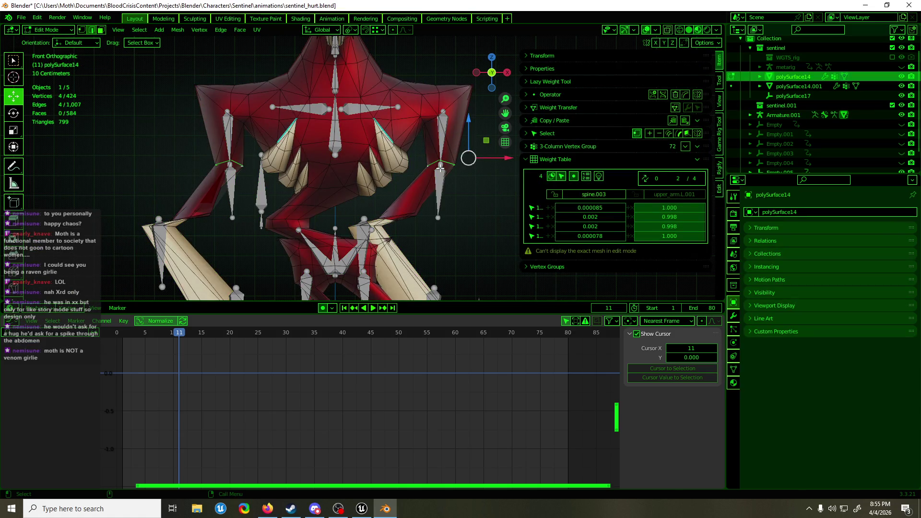
drag(411, 199, 432, 232)
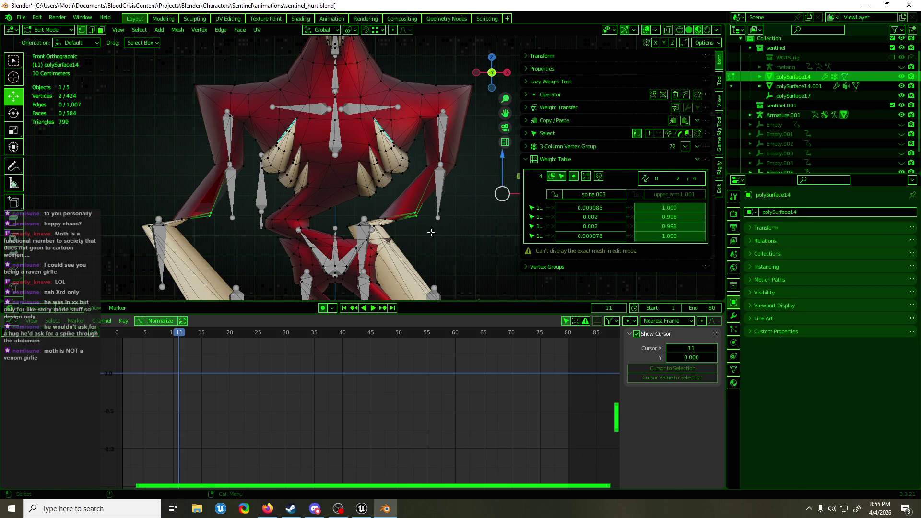
key(ctrl+Tab)
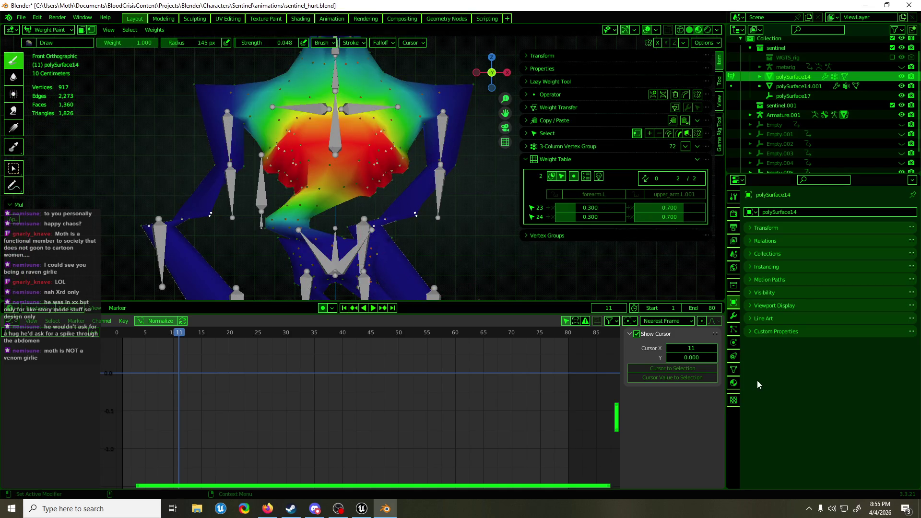
Step: Set the assign weight to 0.5 and remove the vertices from spine.003
click(733, 369)
click(845, 392)
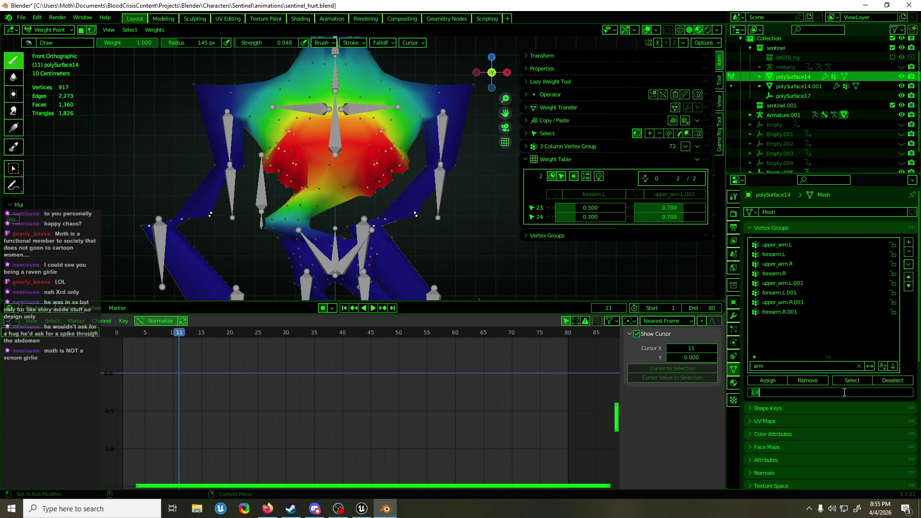
text(0.5)
key(Return)
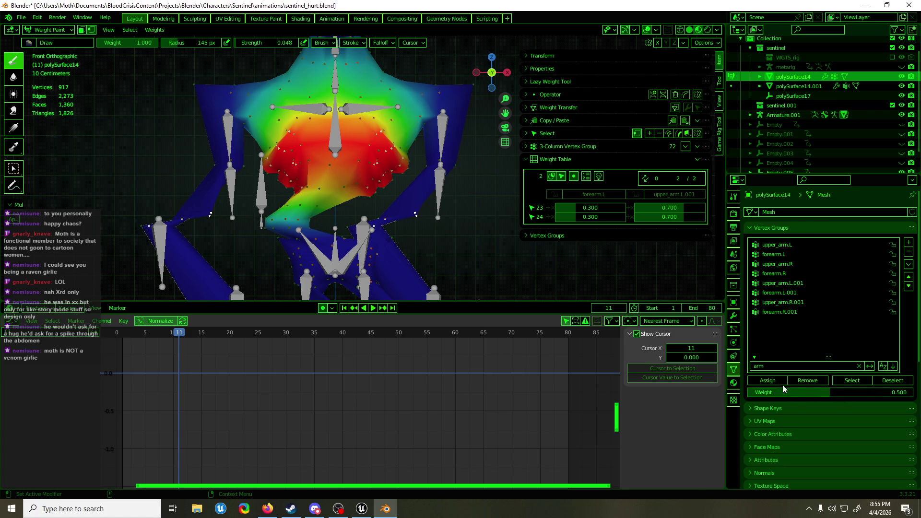
click(783, 382)
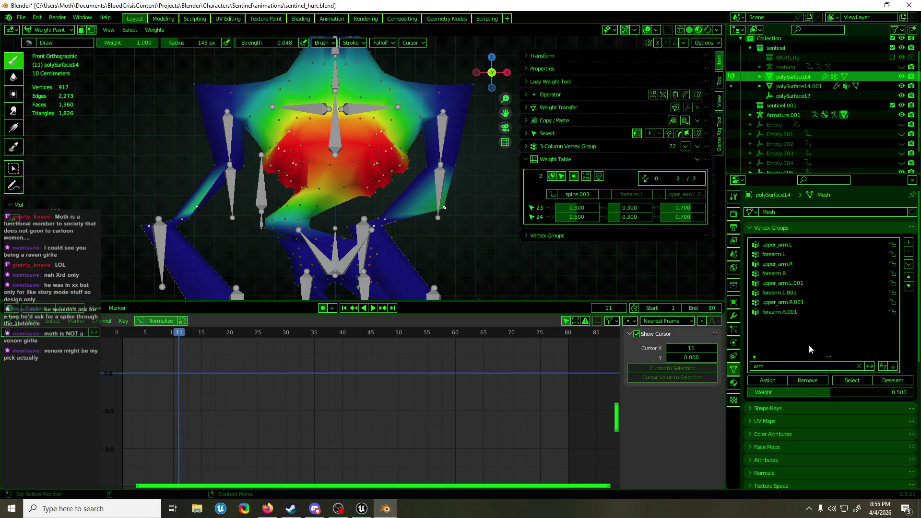
click(808, 381)
Step: Assign the vertices at 0.5 to forearm.L and upper_arm.L.001, then enter Edit Mode
click(773, 254)
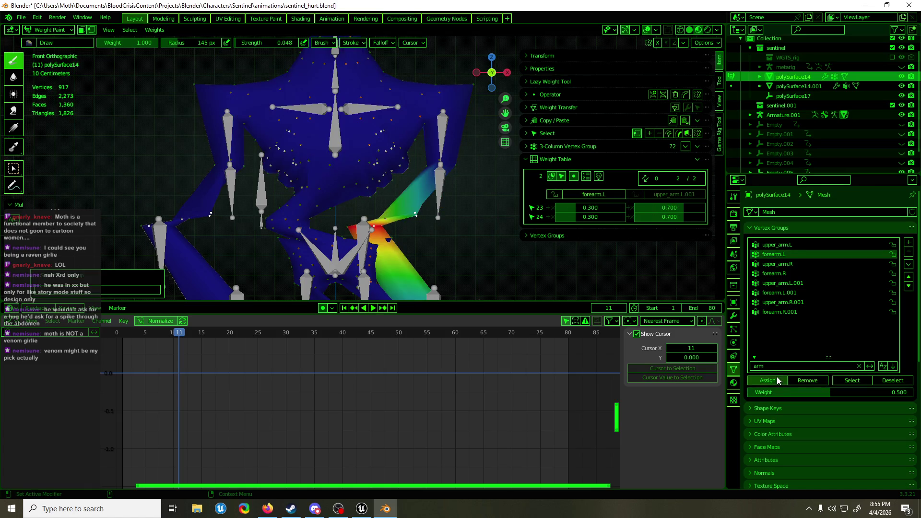
click(675, 194)
click(763, 380)
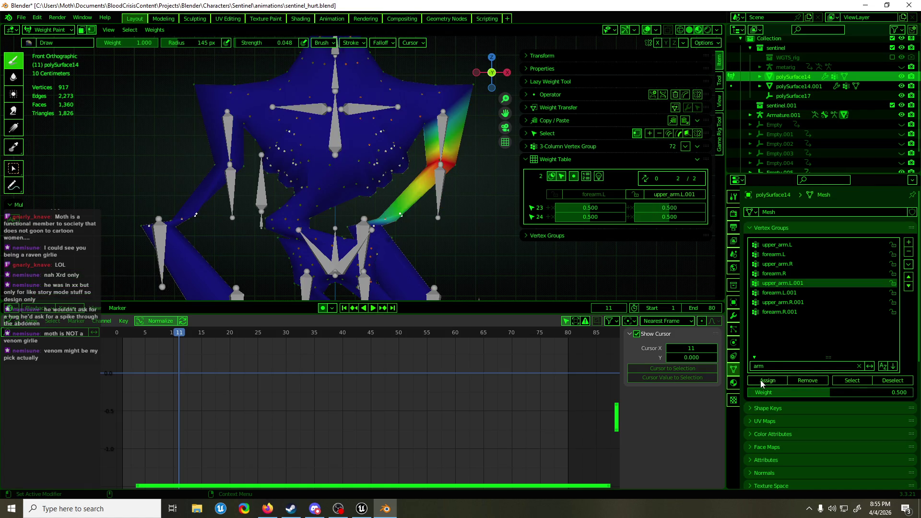
key(Tab)
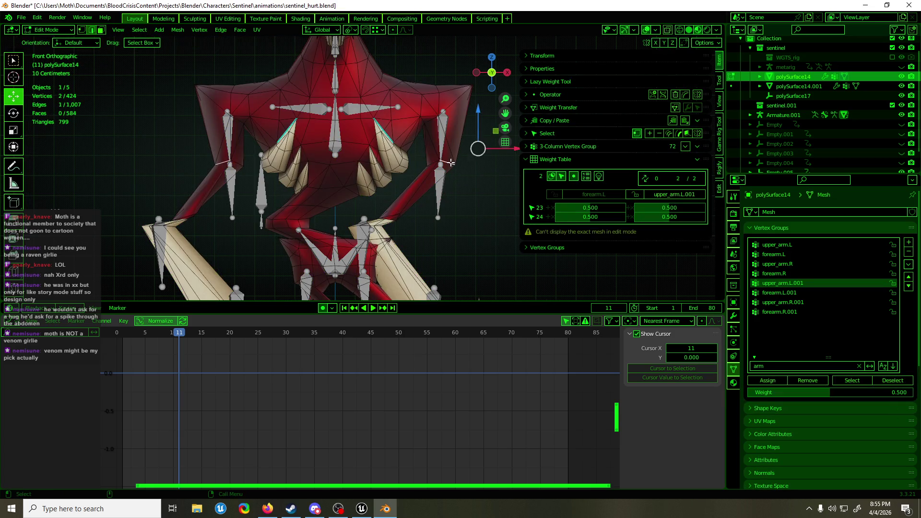
Step: Add another elbow vertex to the selection and frame it in view
shift+click(441, 162)
key(KP_Decimal)
mouse_move(274, 199)
middle_down()
mouse_move(225, 202)
mouse_move(408, 185)
mouse_move(319, 185)
mouse_move(514, 201)
middle_up()
scroll(463, 206, down, 8)
Step: Return to Object Mode and select the rig Armature.001
key(Tab)
shift+middle_drag(436, 189, 464, 245)
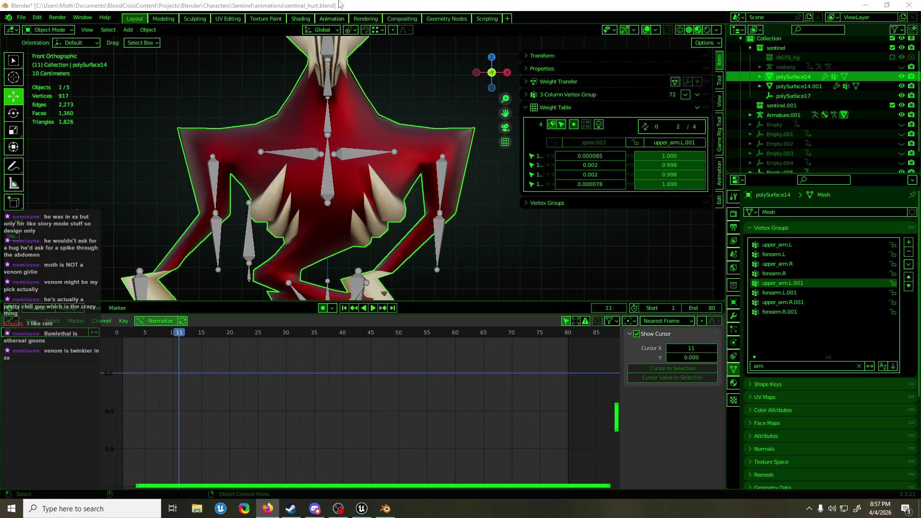
click(396, 169)
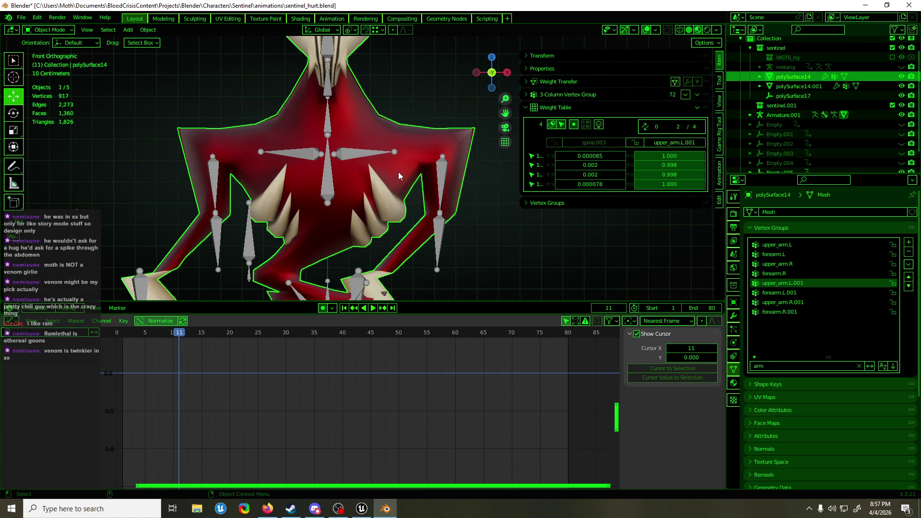
click(447, 186)
Step: Enter Pose Mode, select upper_arm.R.001 and show its Copy Location and Copy Rotation constraints
key(ctrl+Tab)
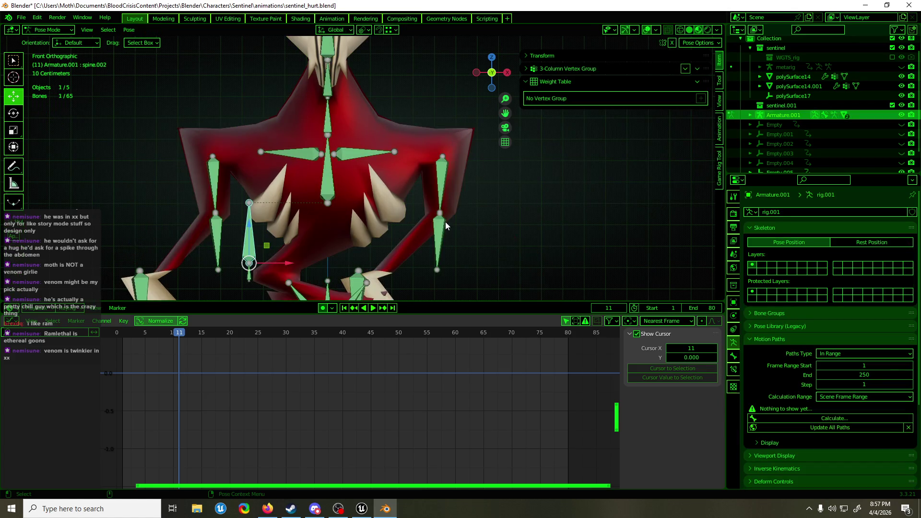
mouse_move(445, 222)
shift+middle_down()
mouse_move(444, 174)
mouse_move(418, 165)
shift+middle_up()
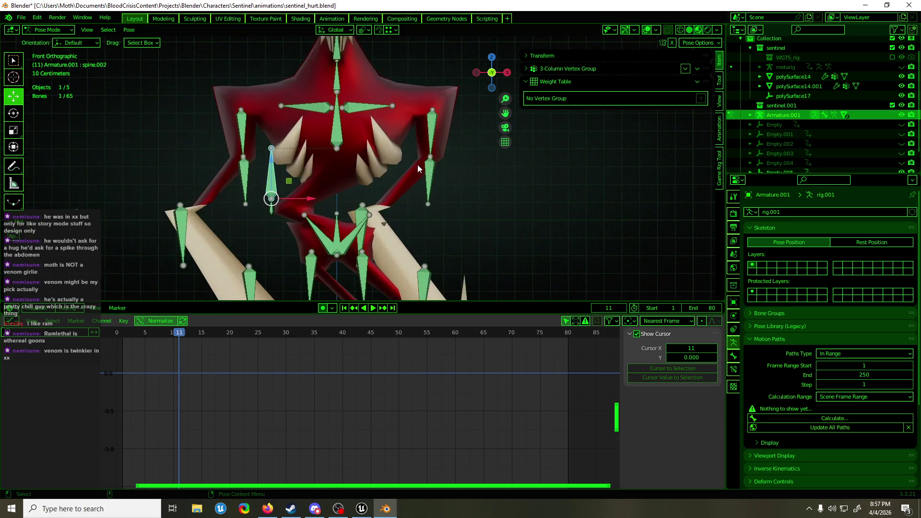
click(430, 174)
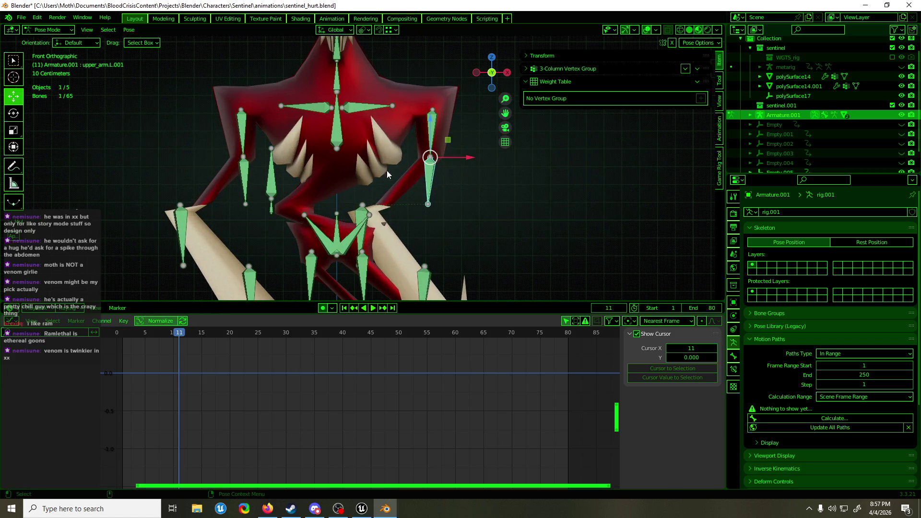
click(275, 187)
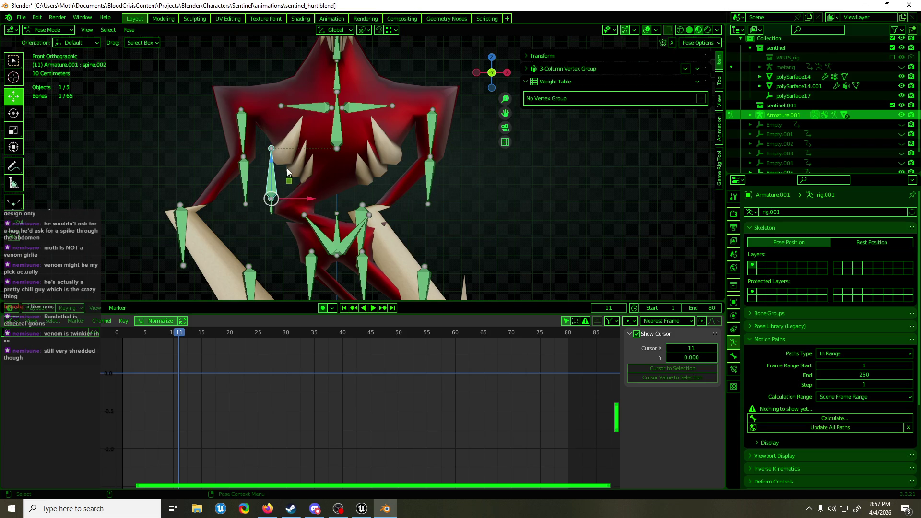
click(243, 158)
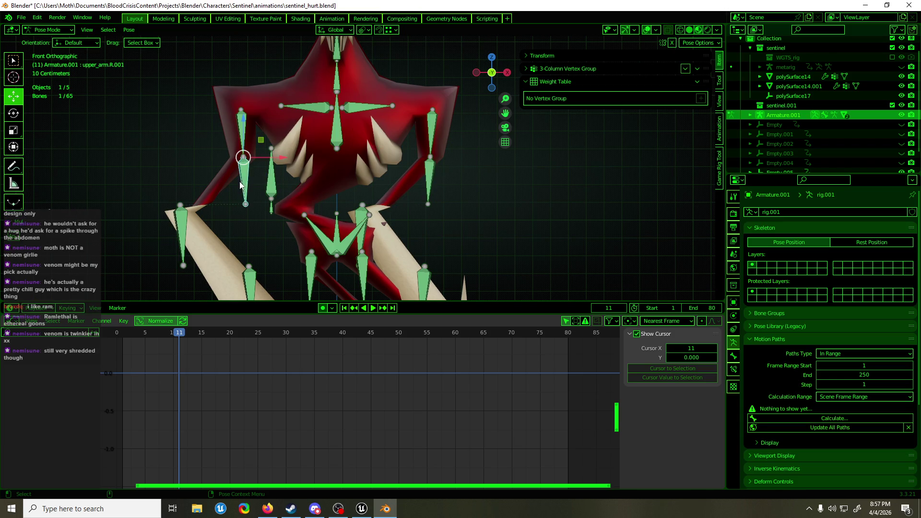
click(734, 369)
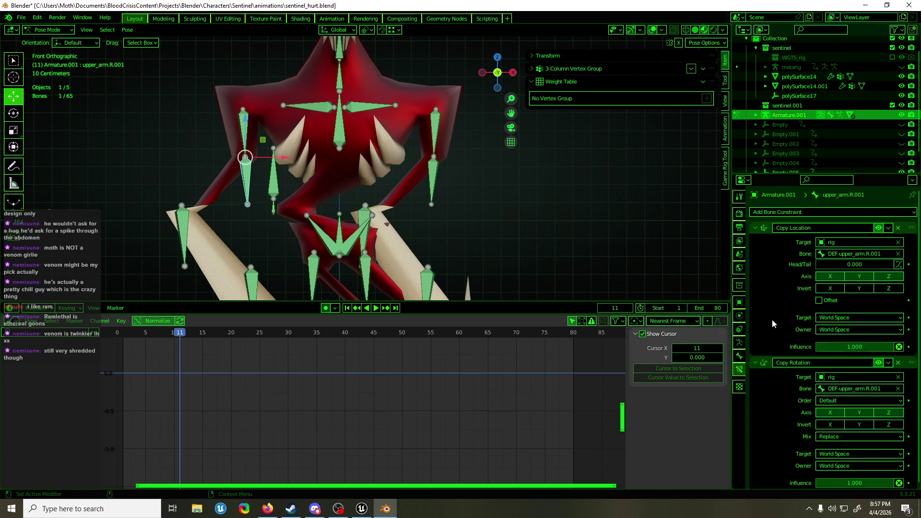
Step: Copy Child Of from forearm.R onto upper_arm.R.001, target Empty.005, and save sentinel_hurt.blend
click(757, 241)
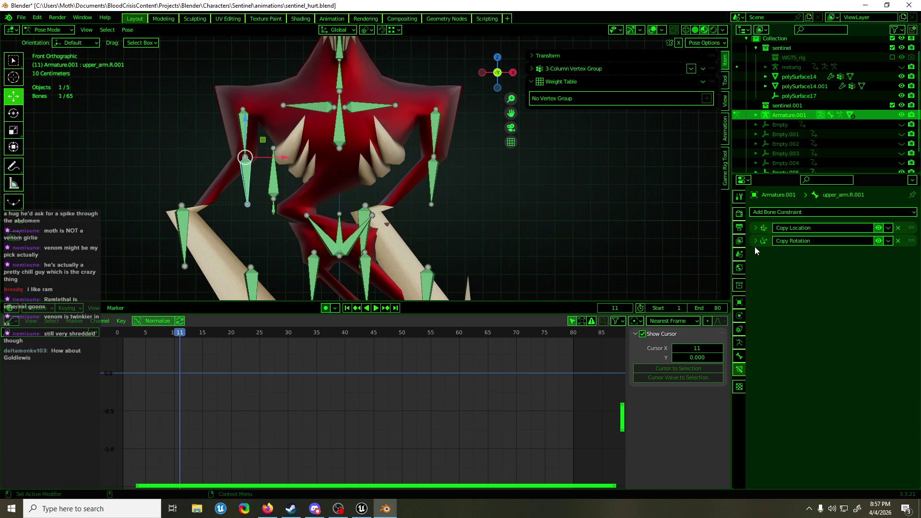
shift+click(183, 219)
click(889, 254)
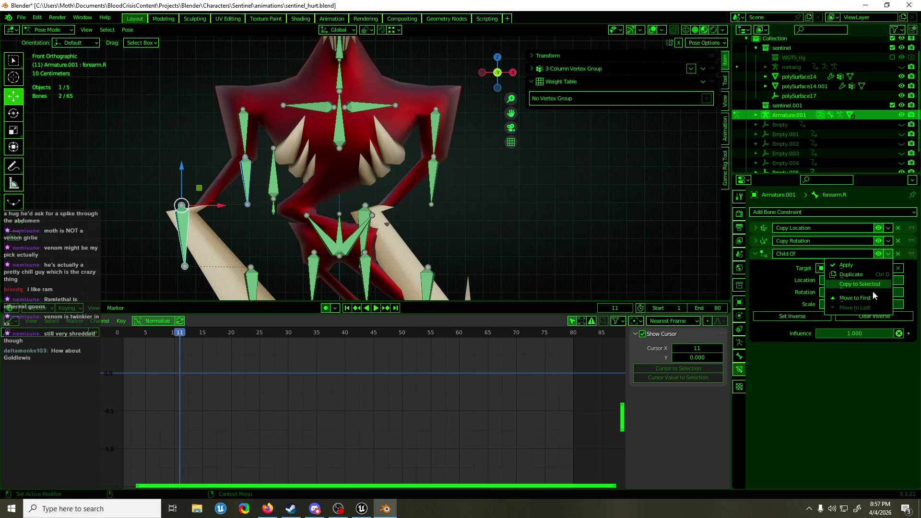
click(863, 284)
click(181, 187)
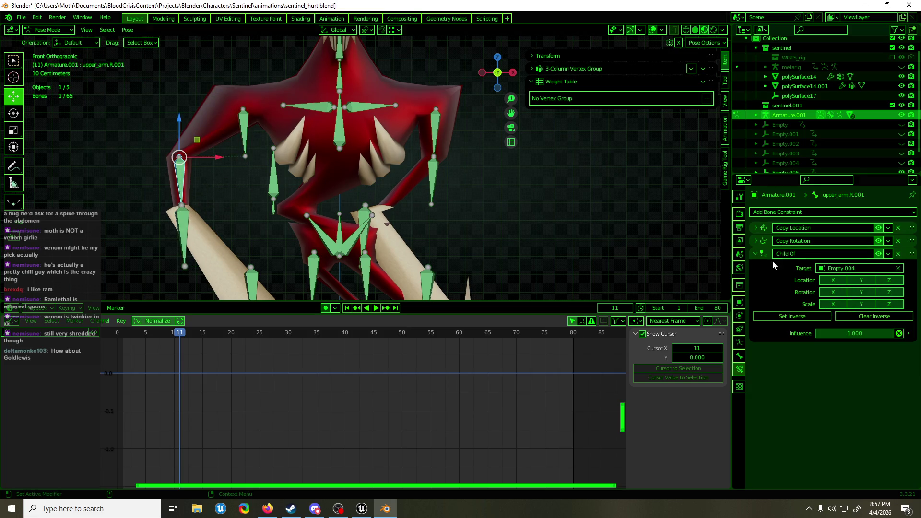
click(833, 269)
click(855, 340)
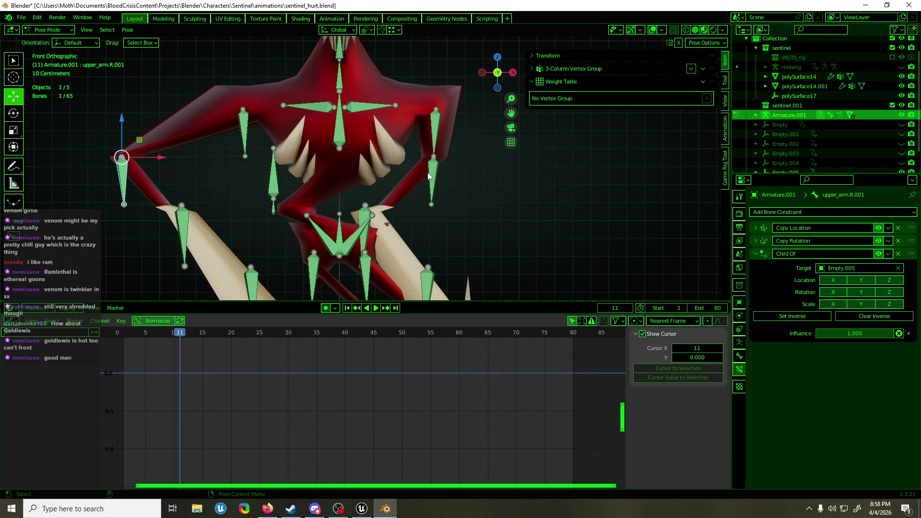
key(ctrl+s)
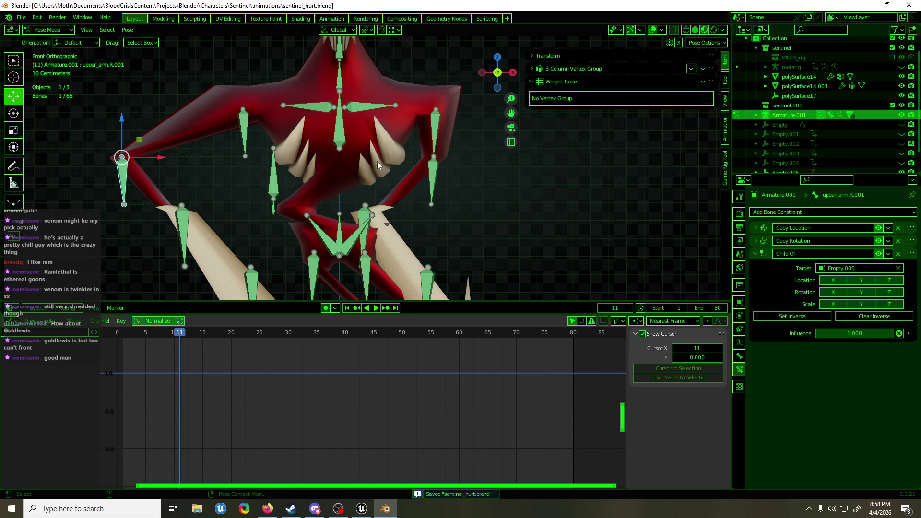
Step: Copy upper_arm.R.001's Child Of constraint onto upper_arm.L.001 and spine.003
shift+middle_drag(383, 176, 384, 182)
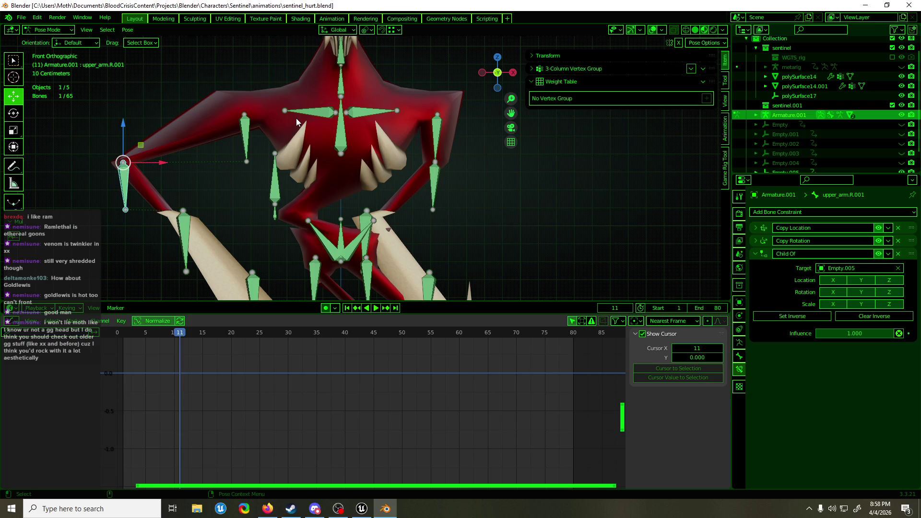
click(439, 182)
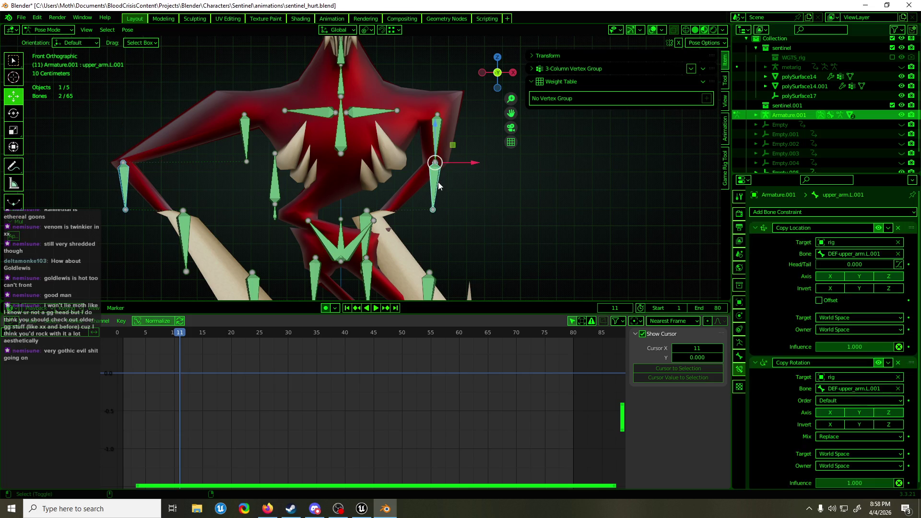
shift+click(128, 188)
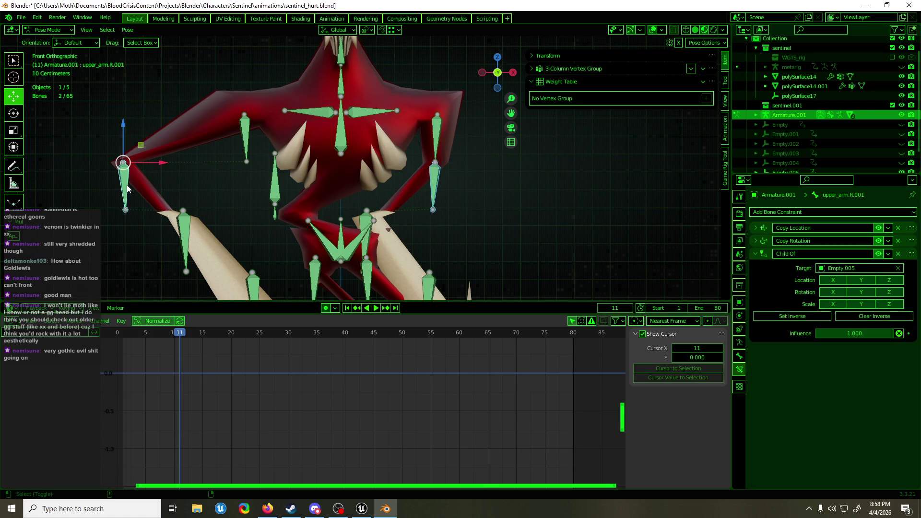
shift+click(332, 140)
shift+click(127, 188)
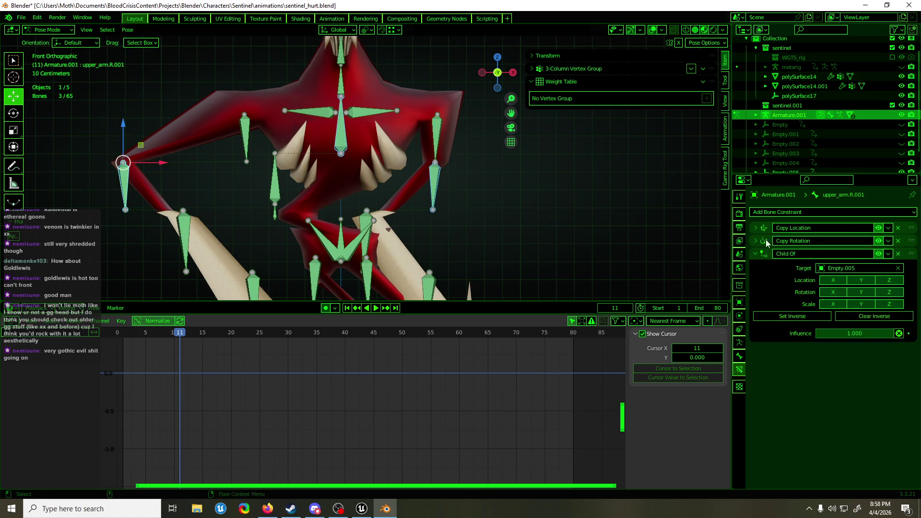
click(889, 254)
click(876, 284)
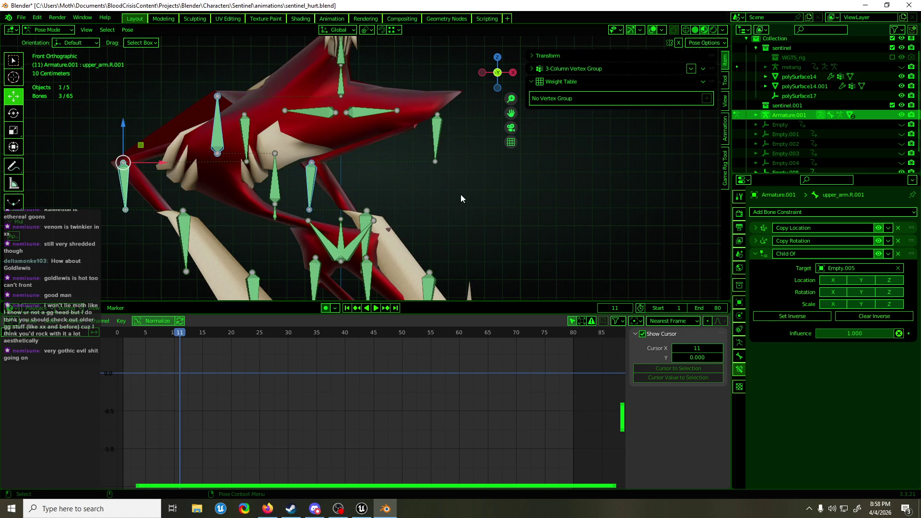
Step: Play the animation from an earlier frame and scrub back through the early frames
click(154, 336)
key(space)
mouse_move(154, 336)
mouse_down()
mouse_move(138, 339)
mouse_move(390, 338)
mouse_up()
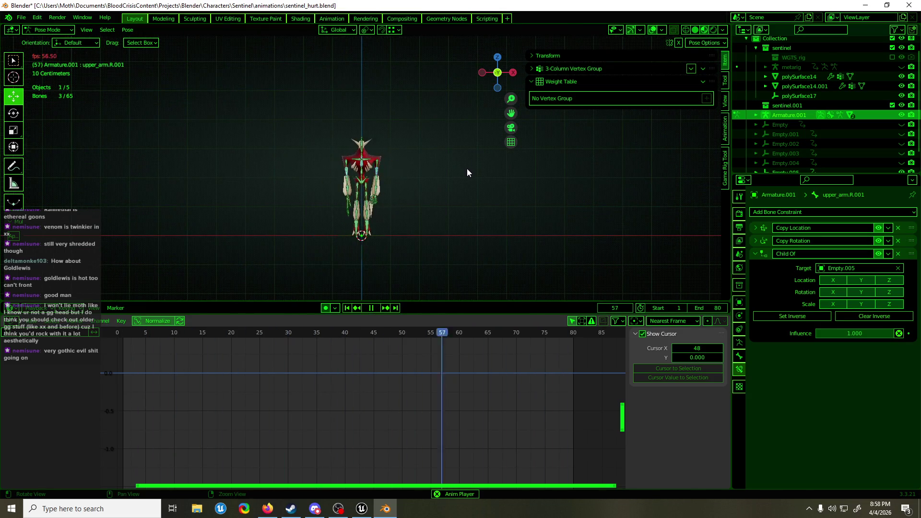
Step: Hide viewport overlays and scrub through frames 6 to 15 from a side view
click(652, 30)
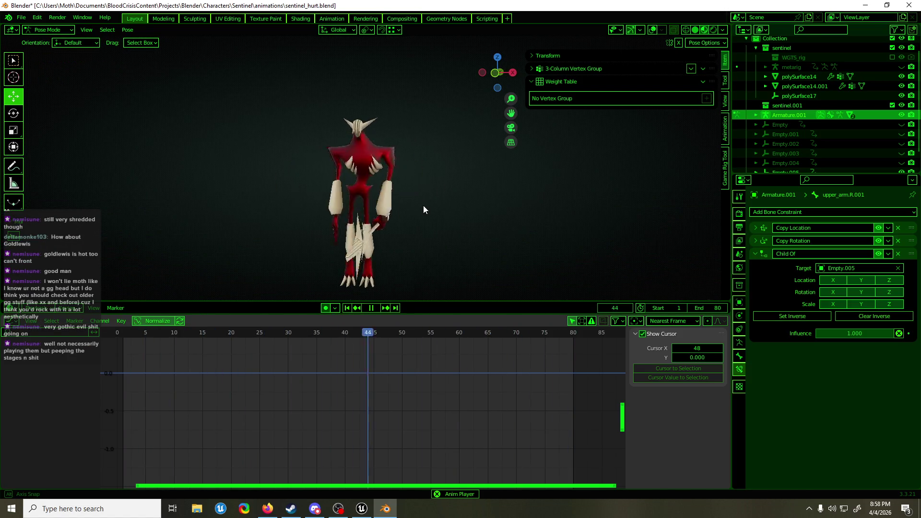
mouse_move(423, 205)
middle_down()
mouse_move(345, 206)
mouse_move(482, 206)
mouse_move(445, 203)
middle_up()
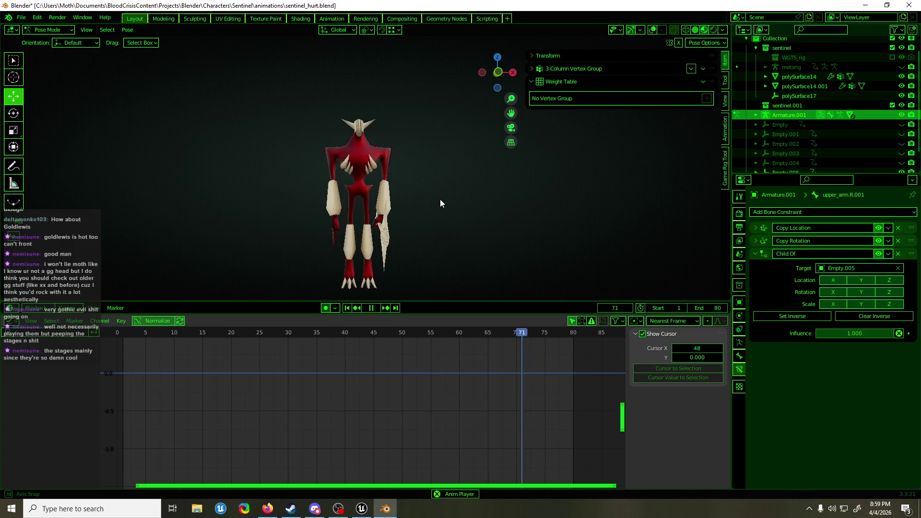
drag(214, 334, 141, 337)
mouse_move(151, 336)
mouse_down()
mouse_move(320, 336)
mouse_move(118, 339)
mouse_move(443, 339)
mouse_up()
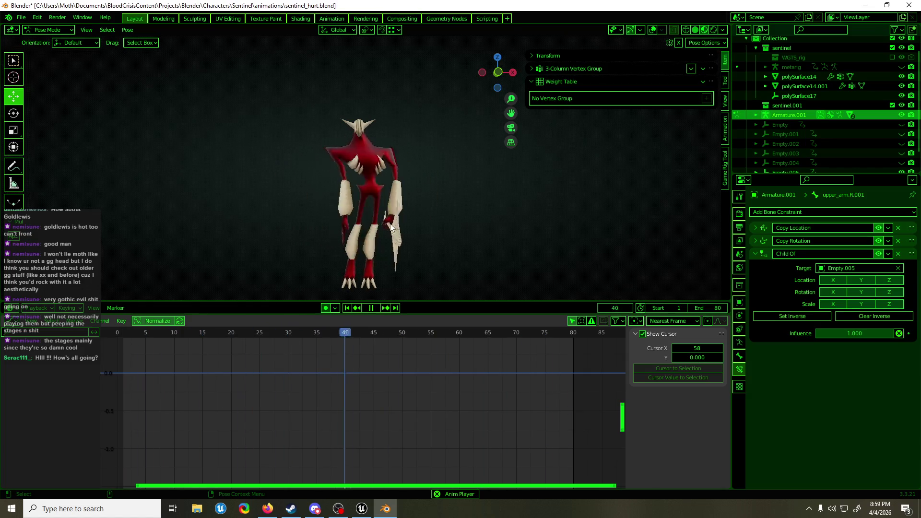
Step: Stop playback at frame 1 and turn the viewport overlays back on
key(space)
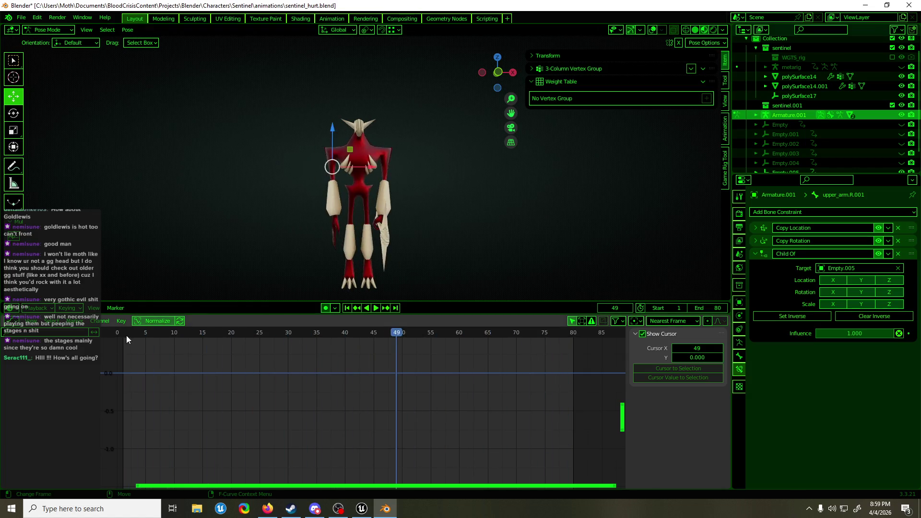
drag(127, 338, 128, 338)
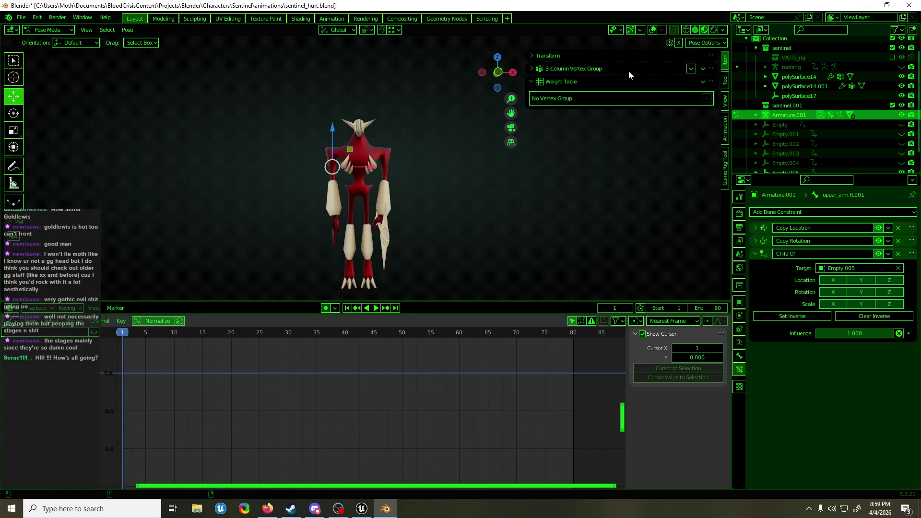
click(654, 30)
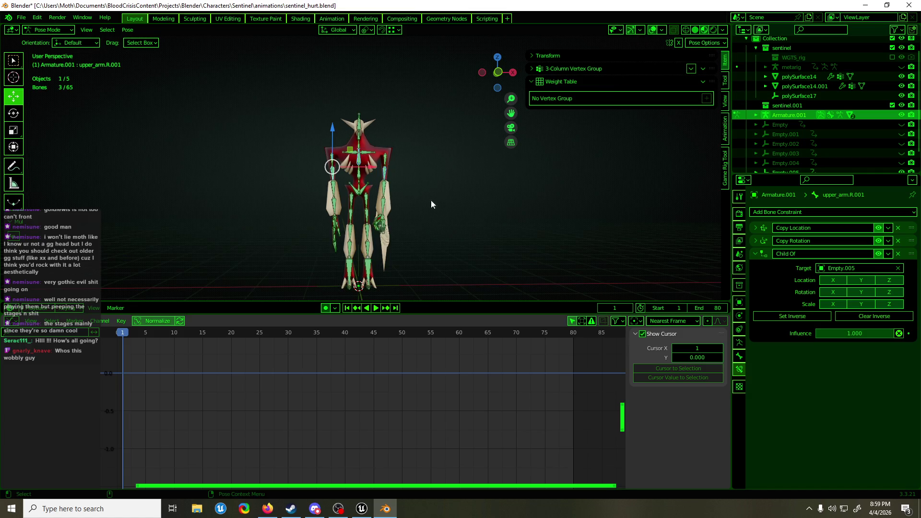
Step: Back in Object Mode, unhide Empty through Empty.004 and select Empty through Empty.005
key(ctrl+Tab)
scroll(422, 203, up, 3)
middle_drag(422, 203, 678, 120)
scroll(868, 114, down, 2)
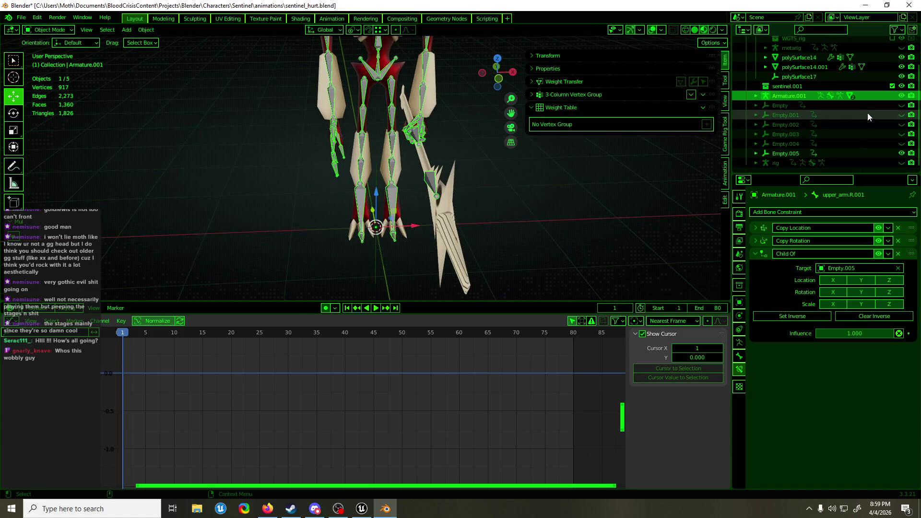
drag(902, 105, 902, 144)
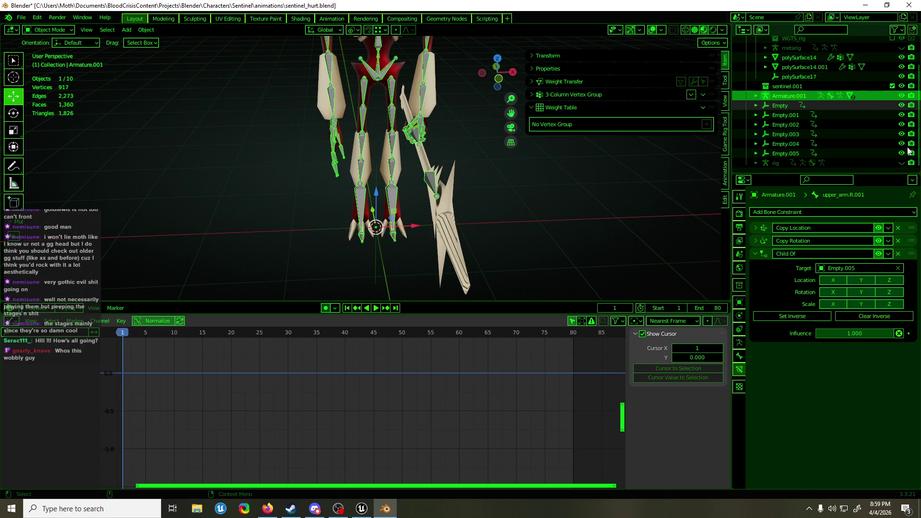
click(806, 154)
shift+click(787, 105)
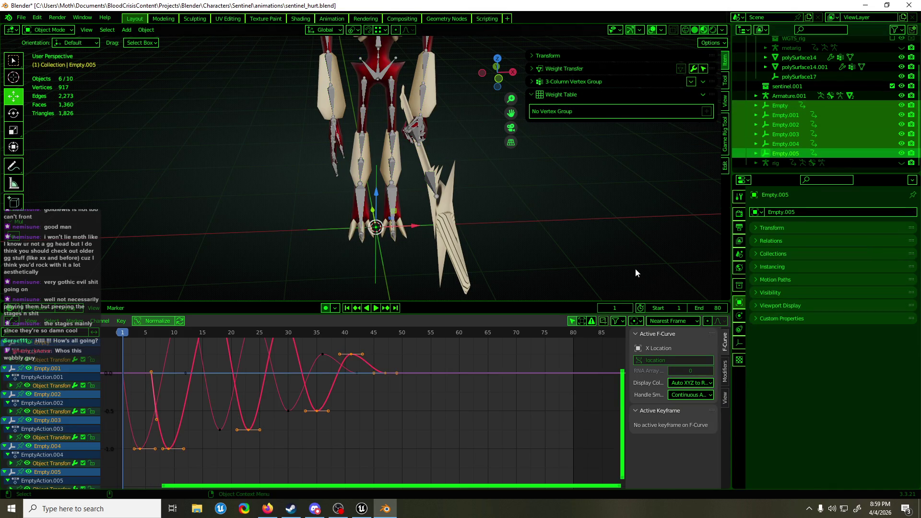
Step: Select all six empties' wobble keyframes, confirm an X-axis move with no offset, and scrub to preview
key(a)
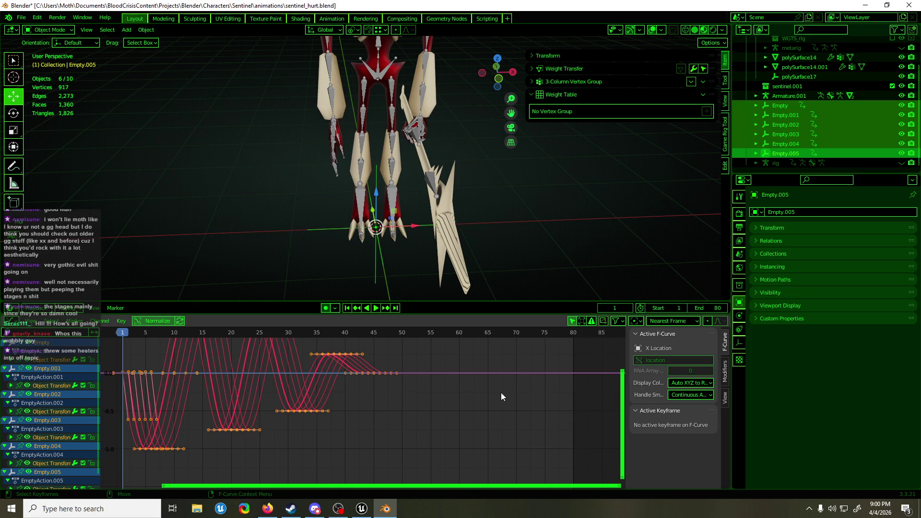
key(g)
key(x)
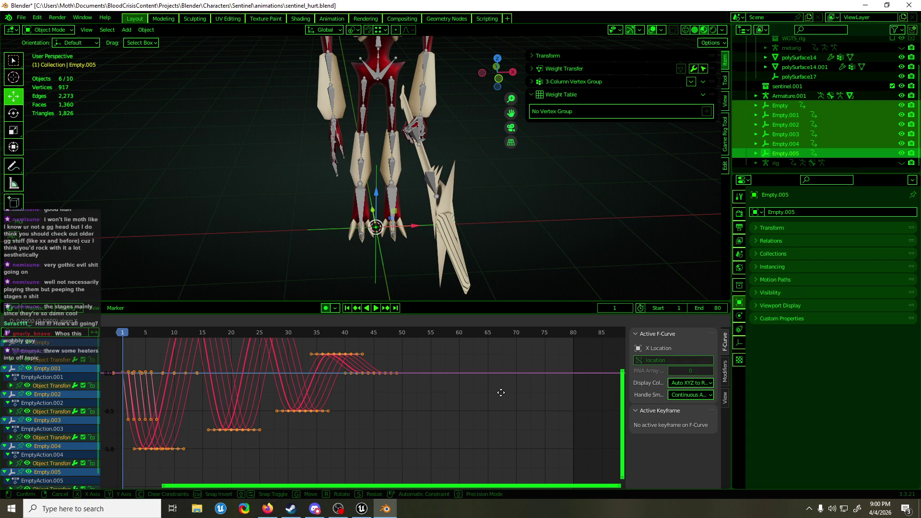
click(501, 393)
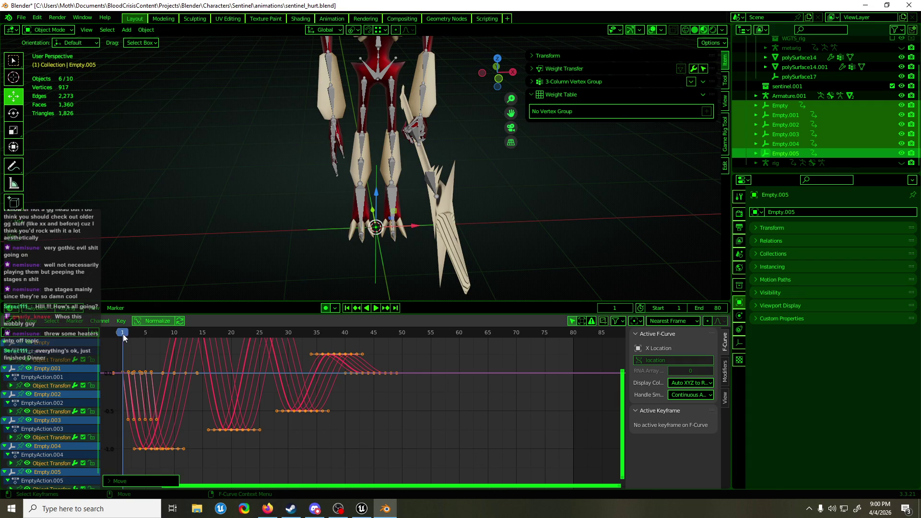
drag(123, 338, 403, 337)
key(space)
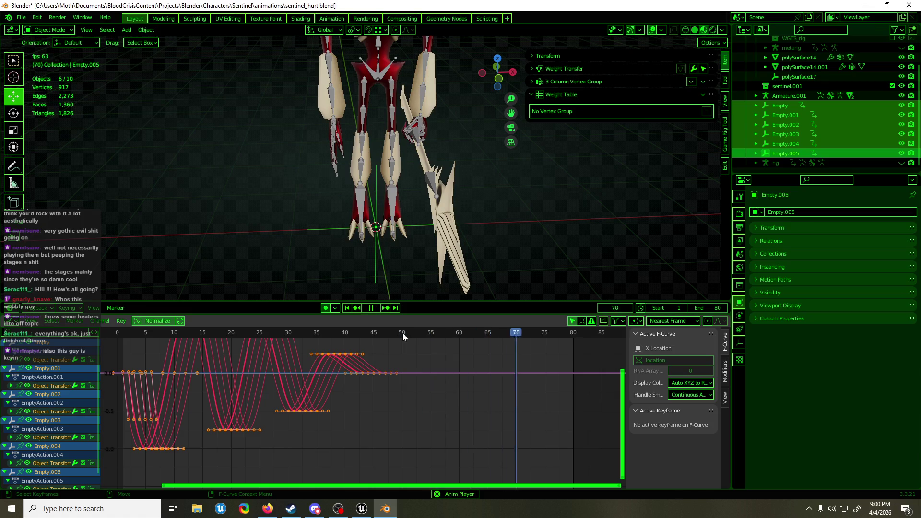
middle_drag(412, 249, 426, 231)
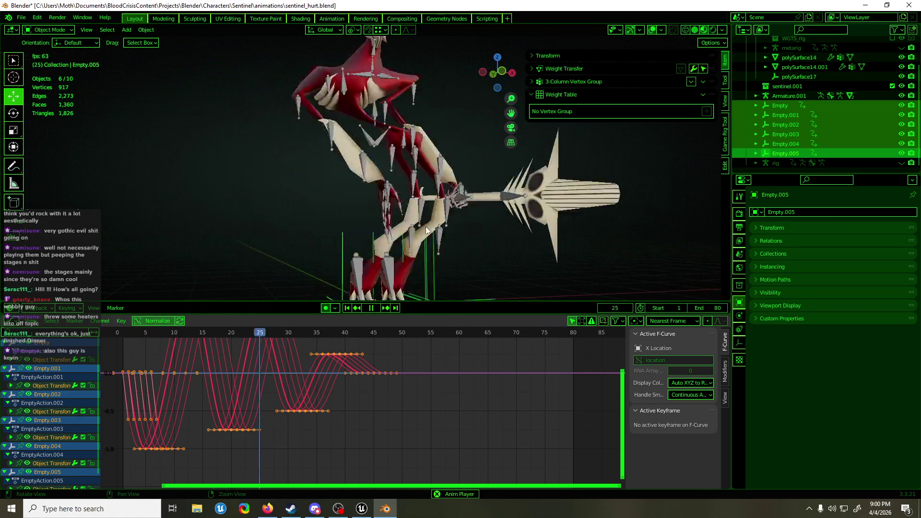
scroll(422, 240, down, 5)
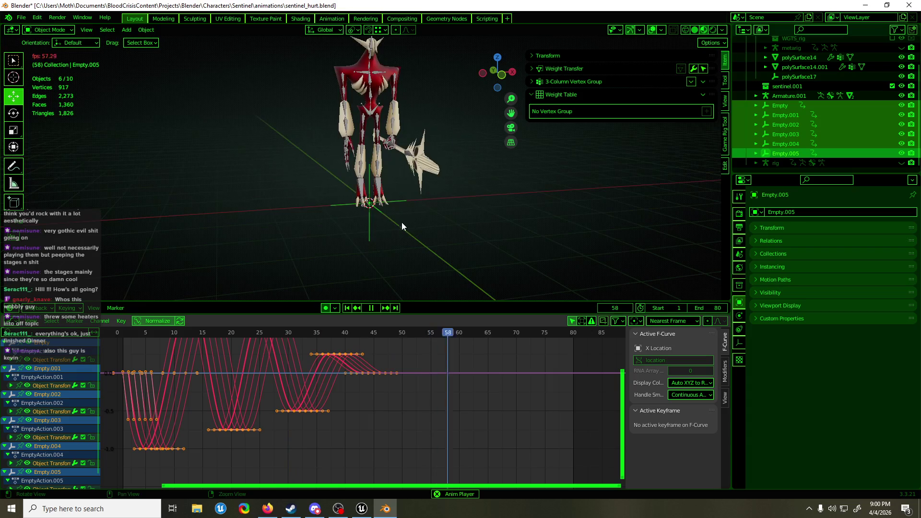
mouse_move(402, 227)
middle_down()
mouse_move(348, 213)
mouse_move(378, 235)
mouse_move(355, 225)
mouse_move(386, 218)
middle_up()
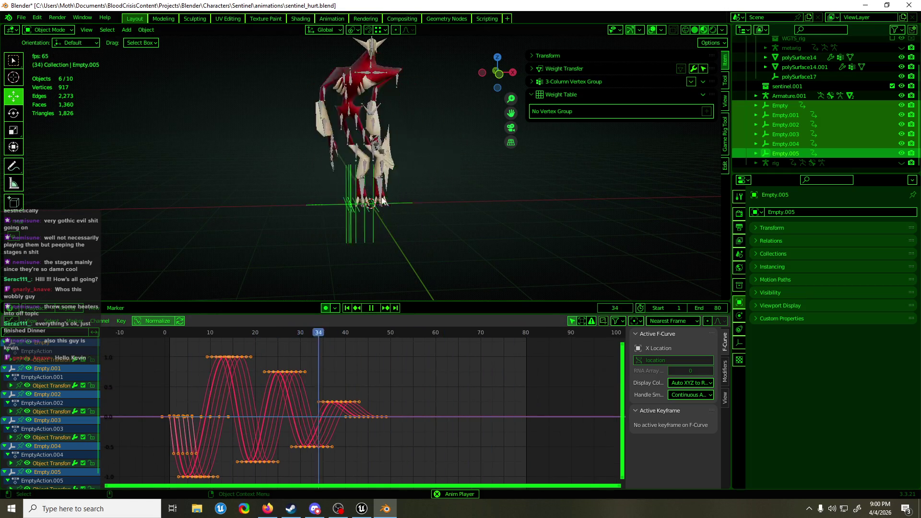
middle_drag(367, 74, 461, 133)
Step: Stop playback and duplicate Empty.005 in place as Empty.006
key(space)
click(461, 134)
key(shift+d)
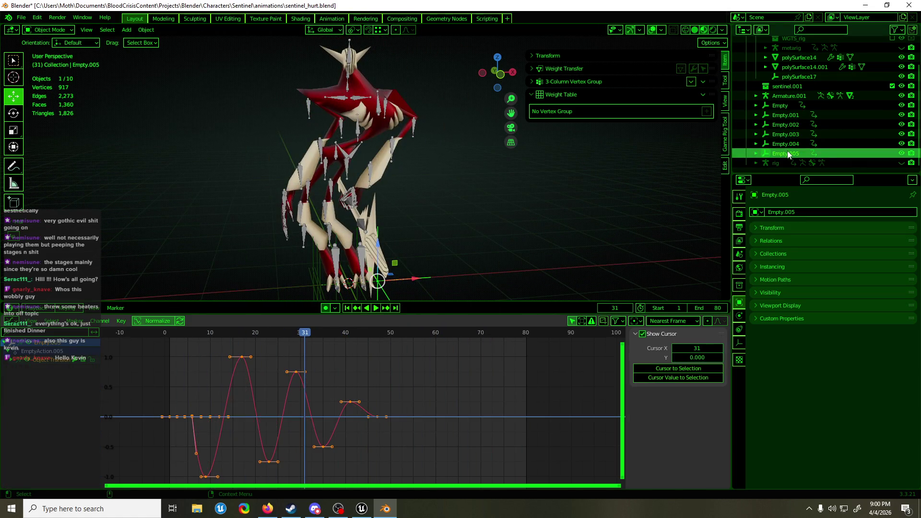
right_click(540, 193)
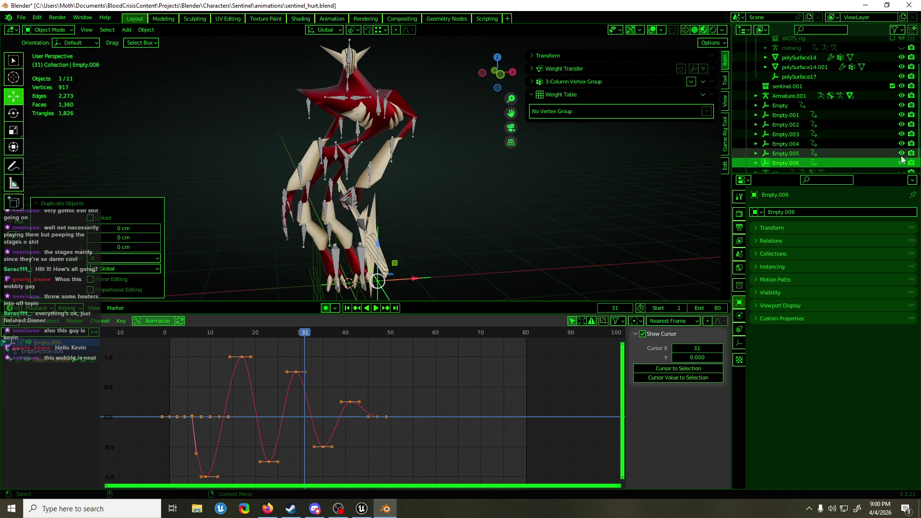
Step: Hide Empty through Empty.005 and shift Empty.006's wobble keys about one frame later
drag(902, 154, 902, 108)
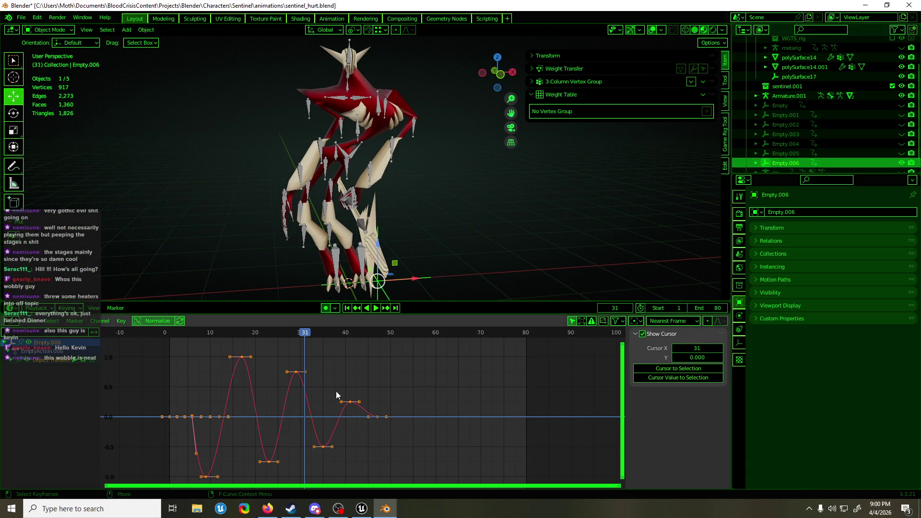
mouse_move(331, 400)
mouse_down()
mouse_move(357, 422)
mouse_move(340, 418)
mouse_up()
click(336, 422)
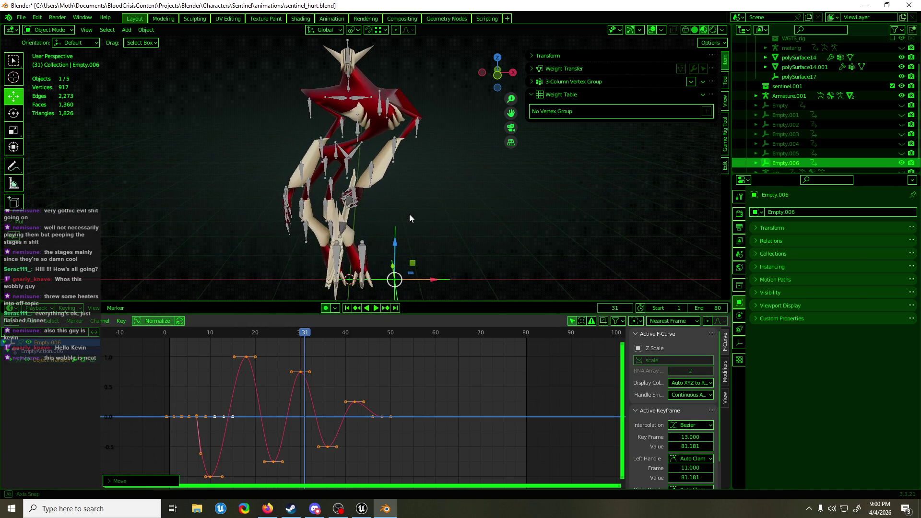
scroll(411, 225, up, 5)
scroll(374, 172, down, 3)
Step: Put the armature in Pose Mode at frame 0, framing the torso and head
click(374, 171)
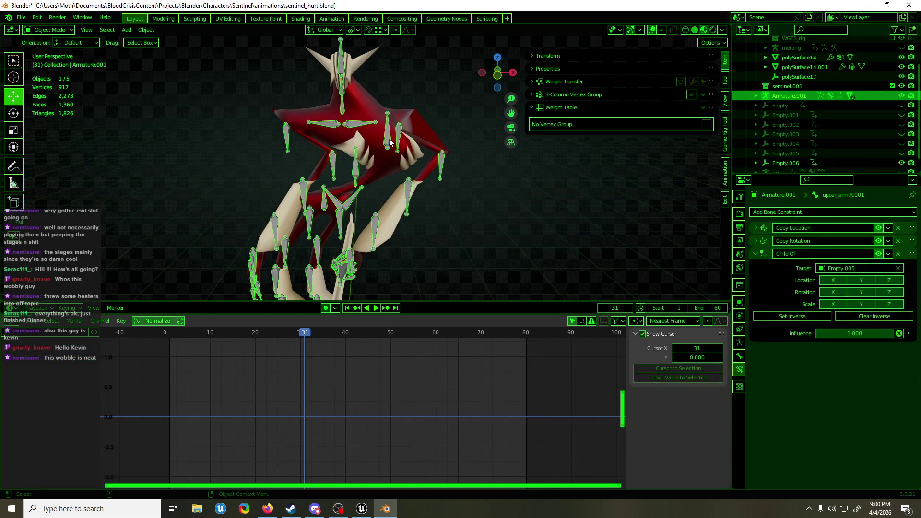
key(ctrl+Tab)
scroll(336, 216, down, 2)
click(165, 332)
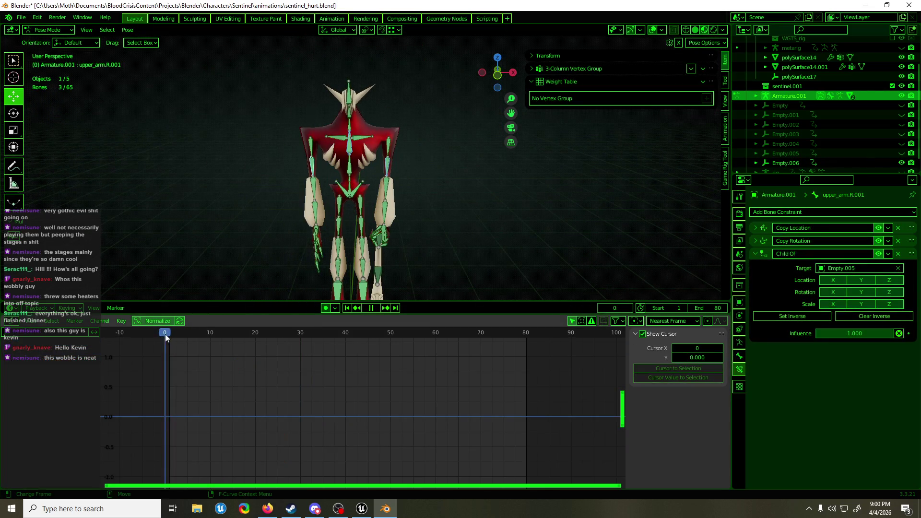
scroll(372, 153, up, 5)
shift+middle_drag(371, 154, 376, 193)
Step: Select the arm and shoulder bones and collapse their Copy Location and Copy Rotation panels
click(419, 168)
shift+click(362, 147)
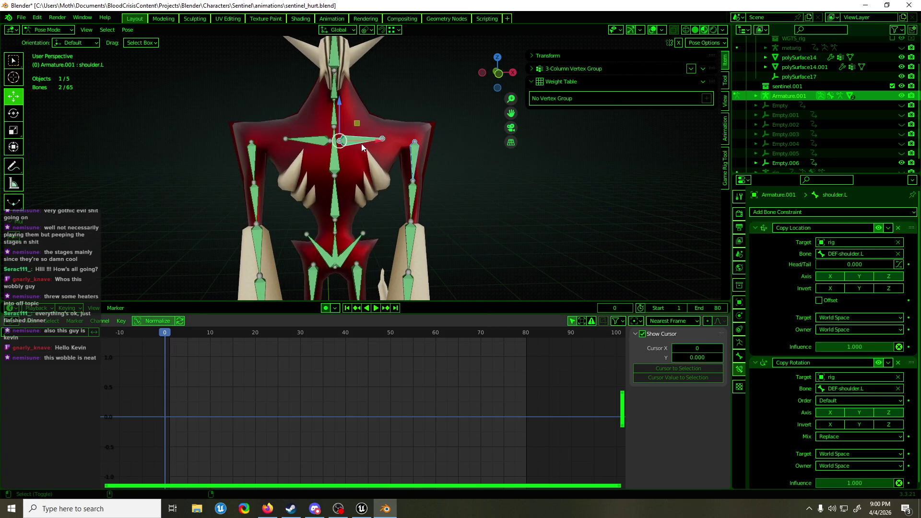
shift+click(307, 141)
shift+click(253, 163)
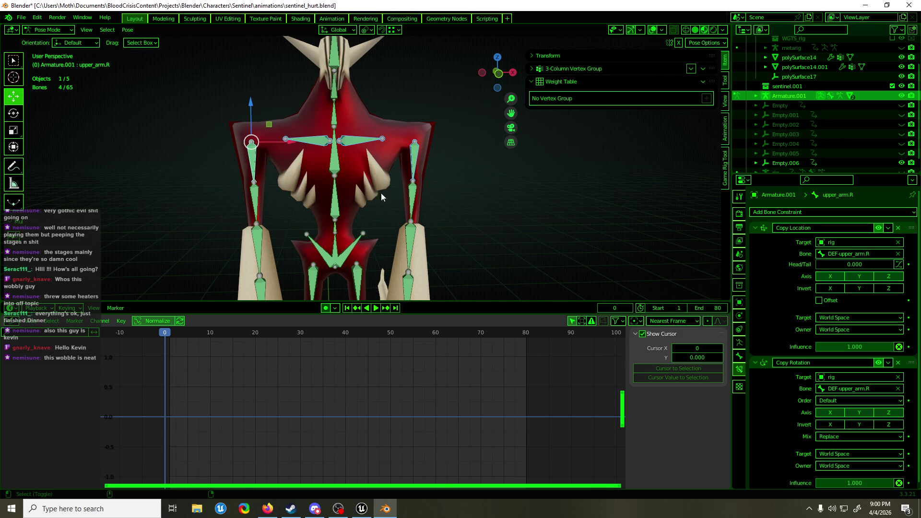
click(754, 228)
click(749, 241)
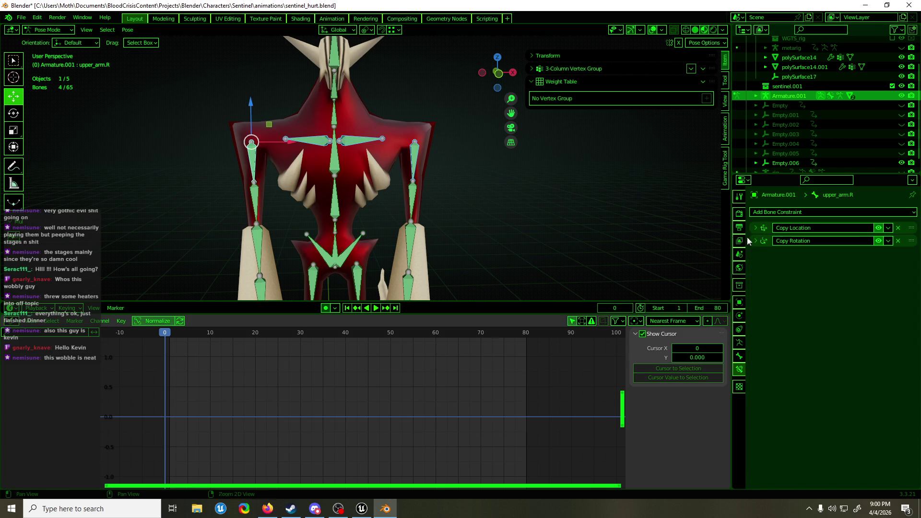
click(376, 151)
drag(756, 228, 759, 245)
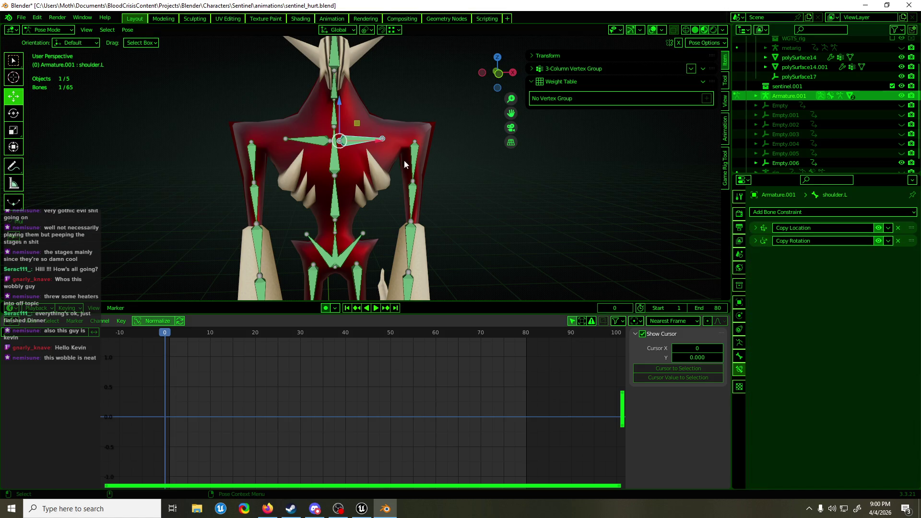
Step: Select shoulder.L, shoulder.R and both upper arms, then copy the Child Of constraint to them
click(317, 142)
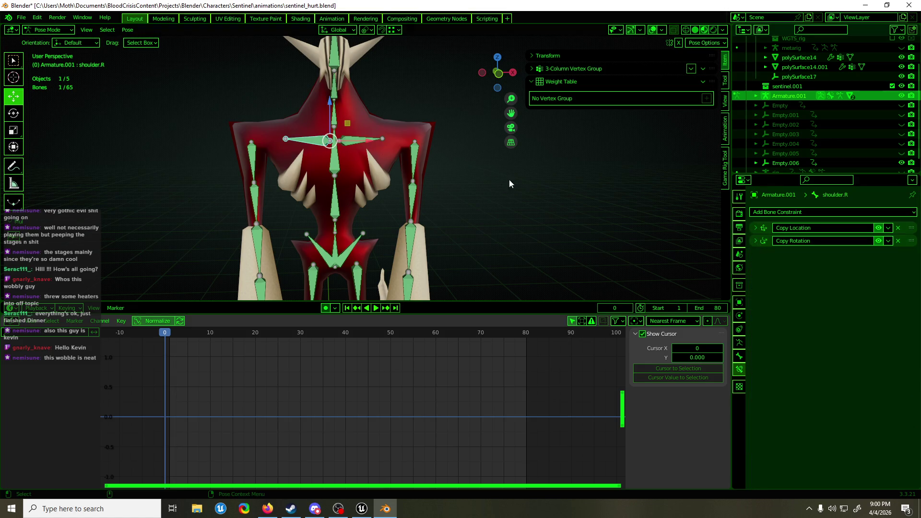
click(415, 168)
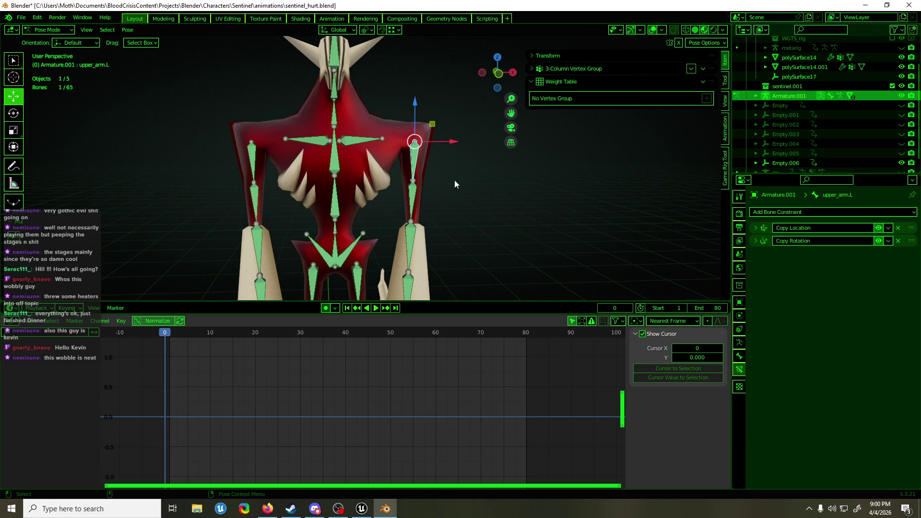
shift+click(360, 143)
shift+click(309, 142)
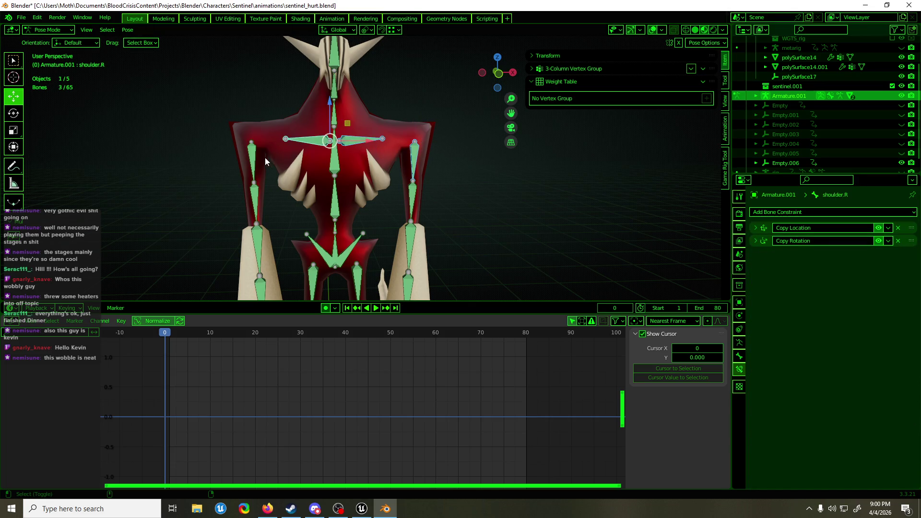
shift+click(258, 161)
shift+click(257, 192)
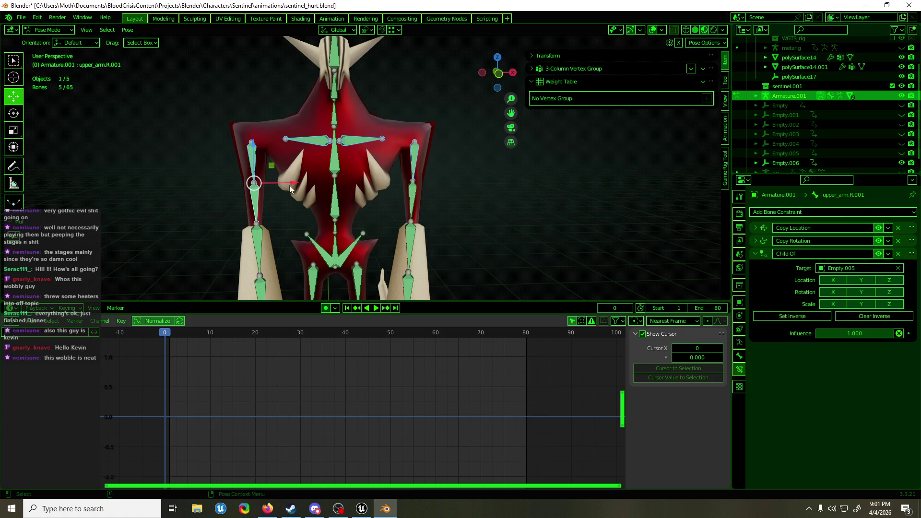
click(253, 165)
click(889, 255)
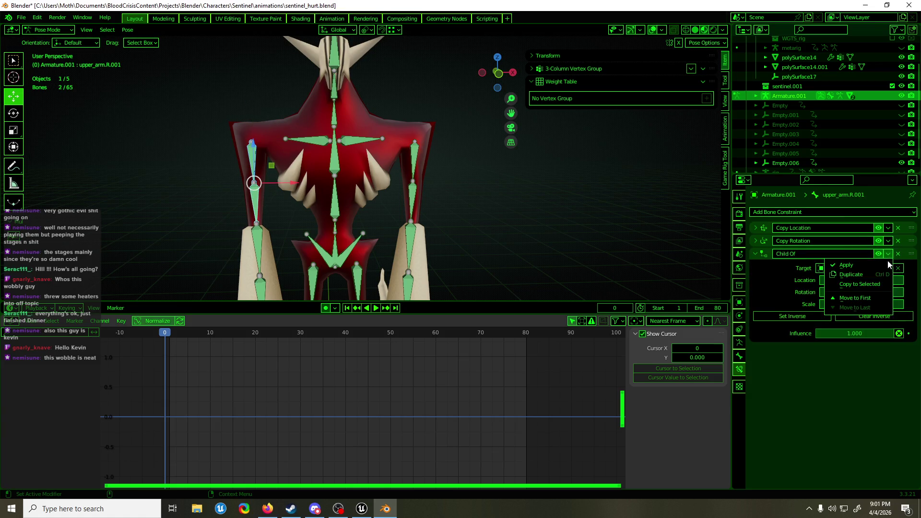
click(872, 285)
Step: Set upper_arm.R's Child Of constraint target to Empty.006
click(252, 163)
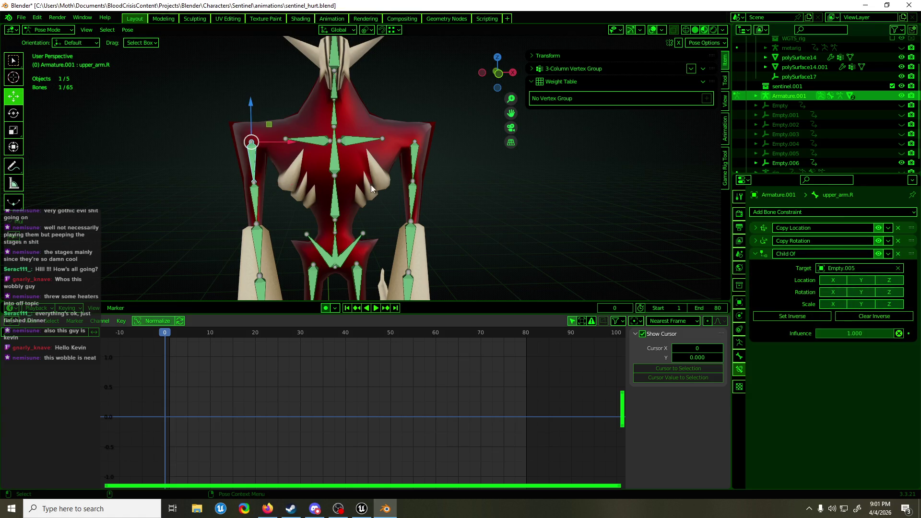
click(847, 271)
click(831, 350)
Step: Select upper_arm.L, both shoulders, upper_arm.R and spine.004, collapsing spine.004's constraint panels
click(421, 160)
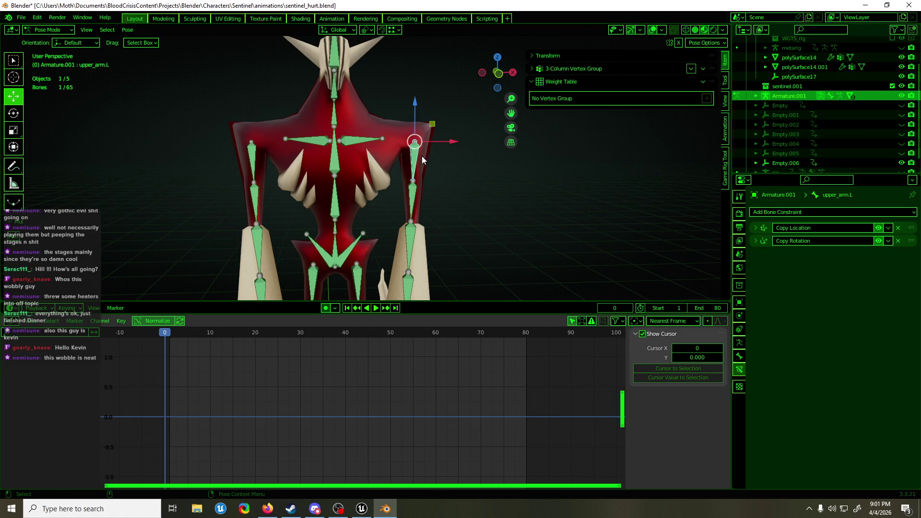
shift+click(363, 140)
shift+click(312, 142)
shift+click(254, 151)
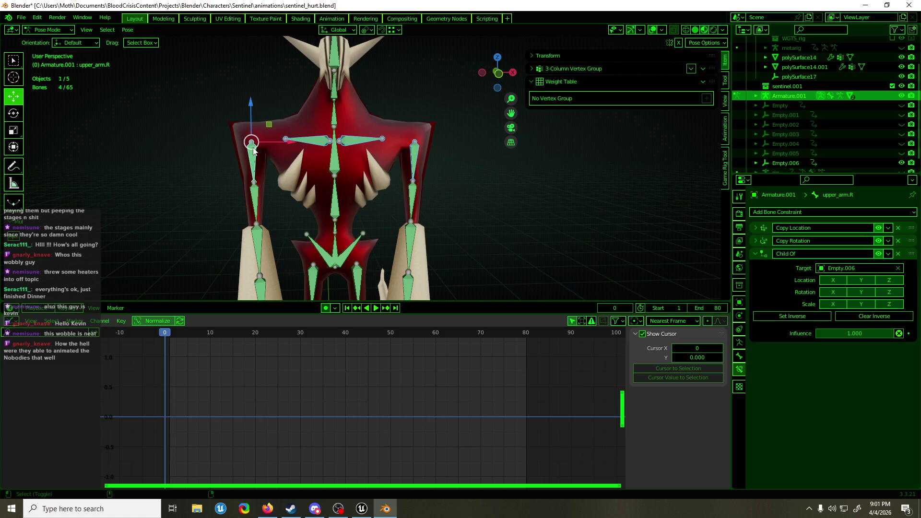
shift+click(335, 123)
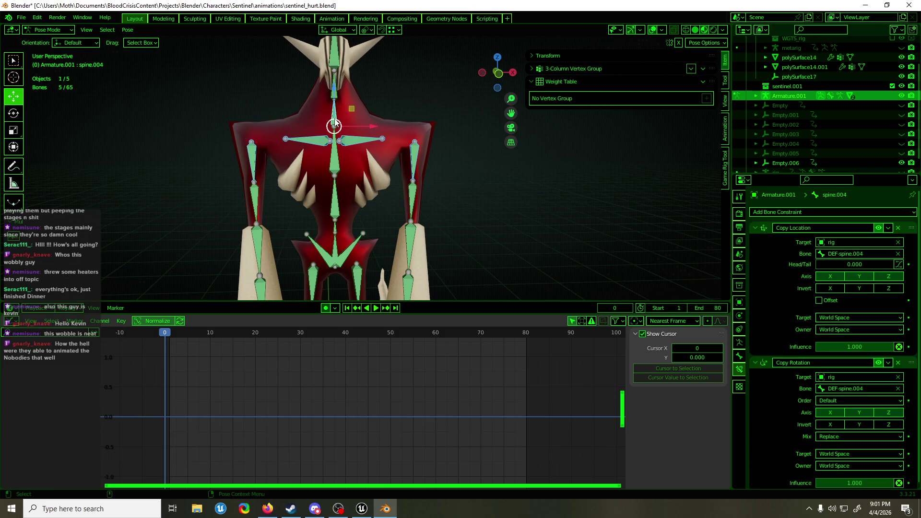
drag(756, 229, 756, 240)
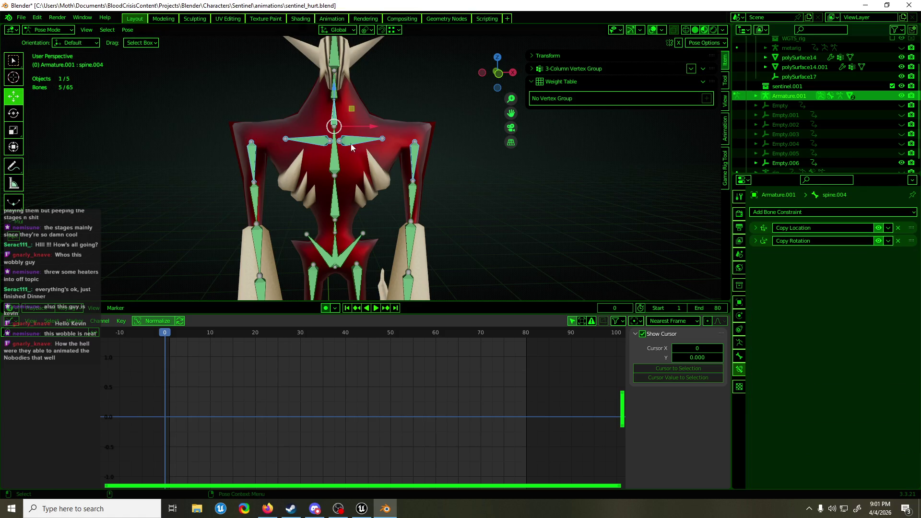
Step: Select the shoulders and upper arms plus child arm bones, then copy Child Of to them
click(336, 144)
click(382, 141)
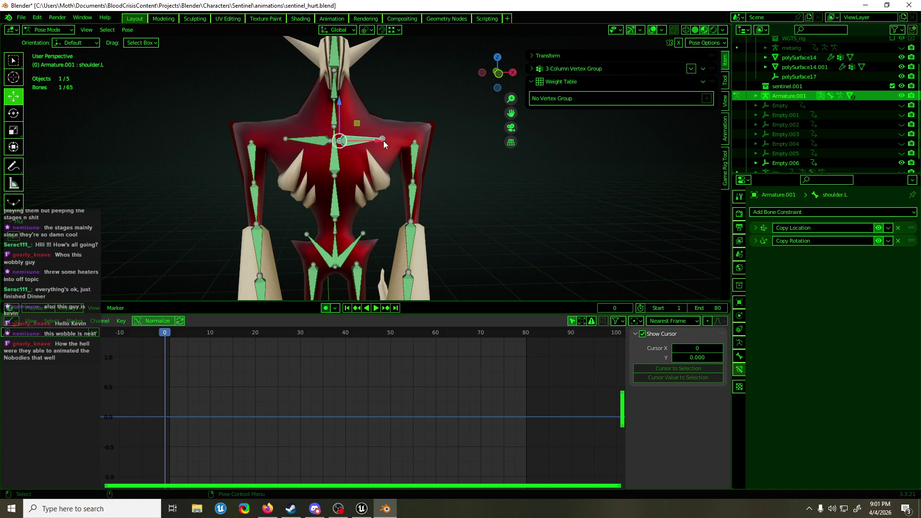
shift+click(416, 159)
shift+click(320, 142)
key(shift+bracketright)
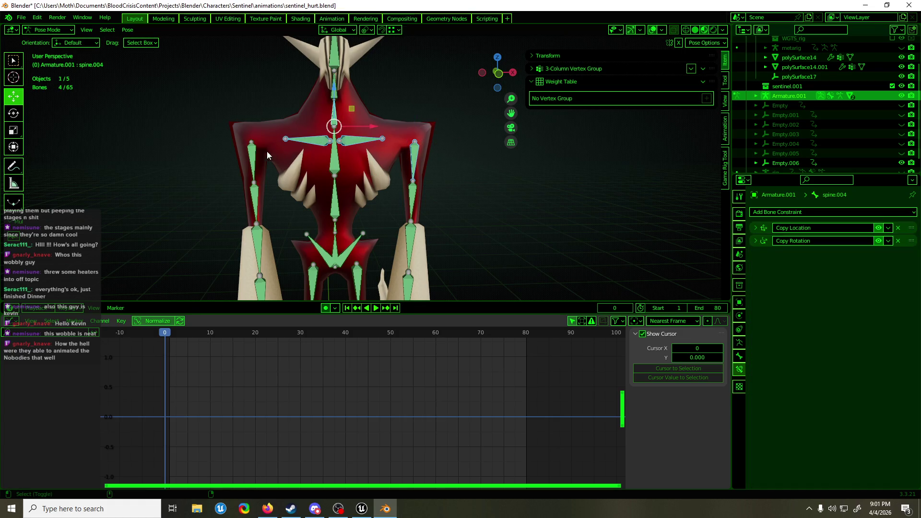
click(890, 254)
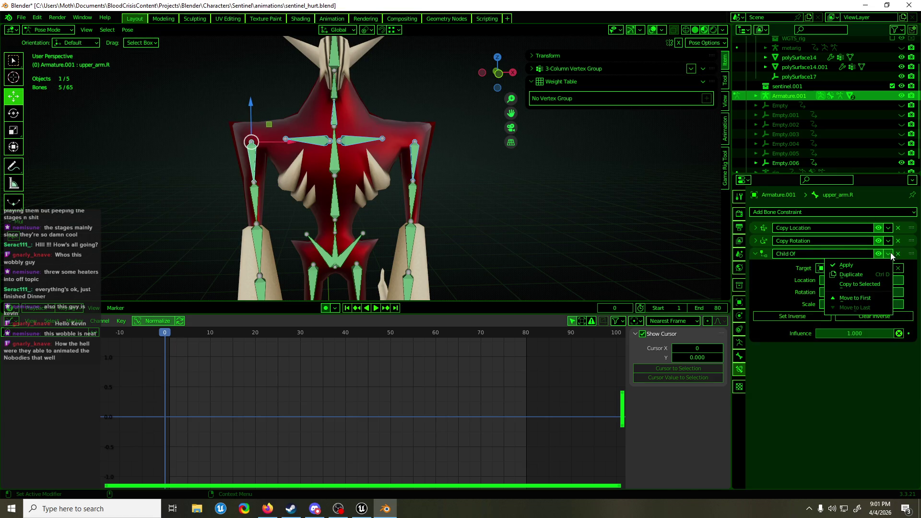
click(871, 286)
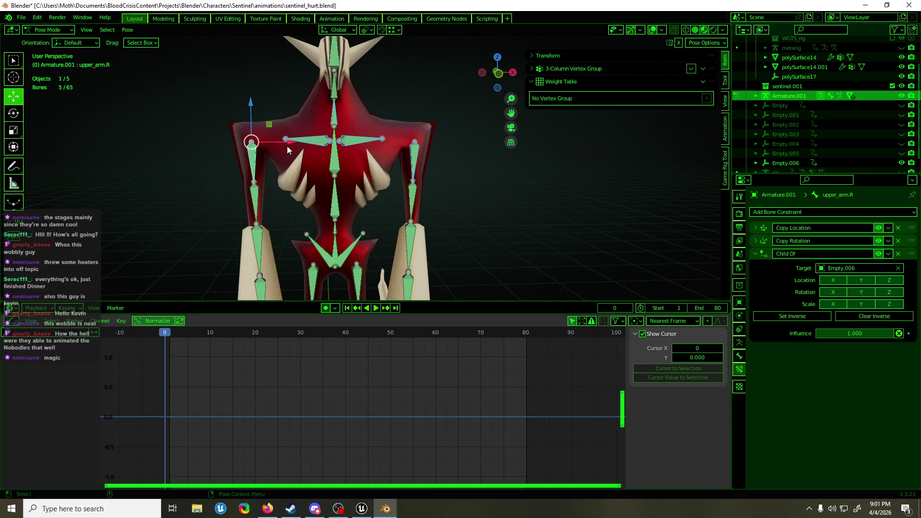
Step: Play the hurt animation on loop, scrubbing and orbiting to watch the wobble from several angles
key(space)
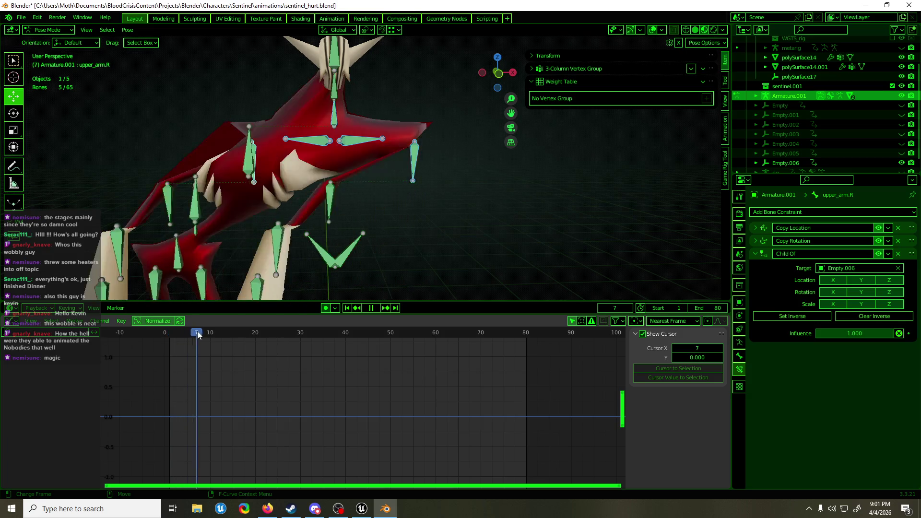
mouse_move(221, 336)
mouse_down()
mouse_move(397, 337)
mouse_move(205, 335)
mouse_up()
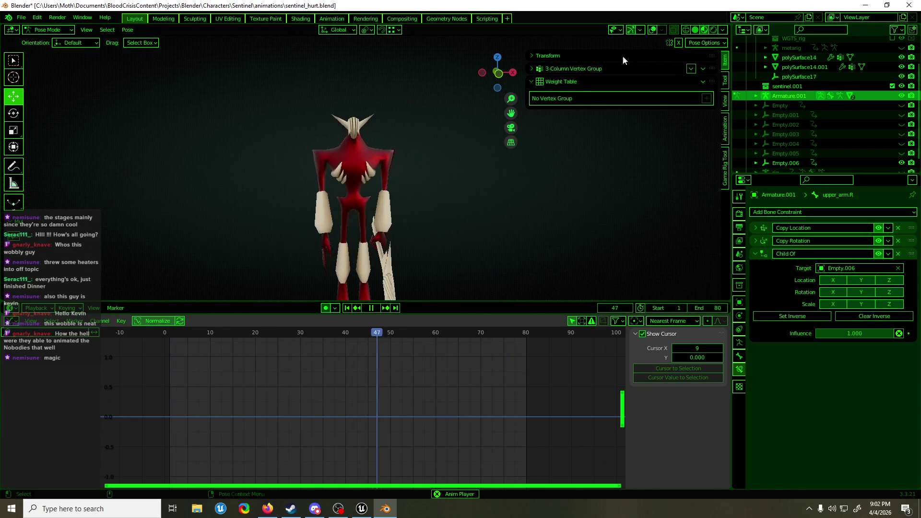
middle_drag(391, 186, 401, 183)
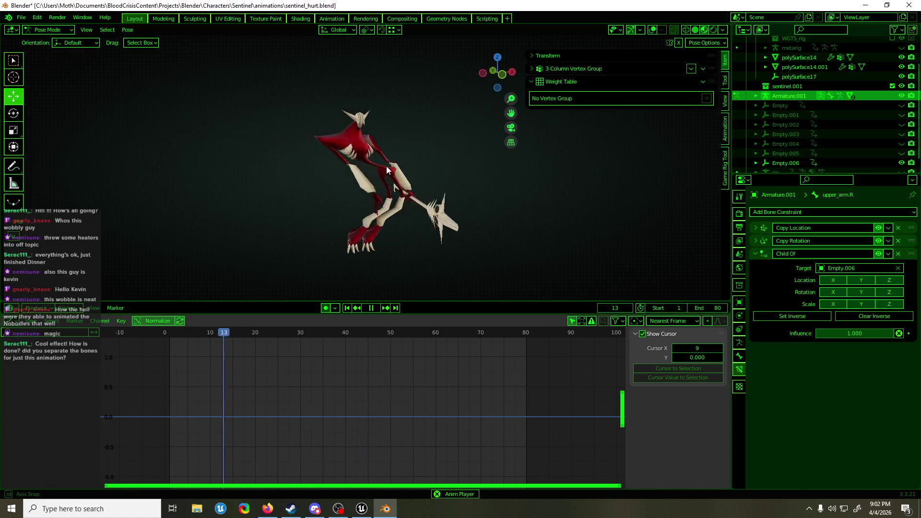
middle_drag(399, 154, 404, 163)
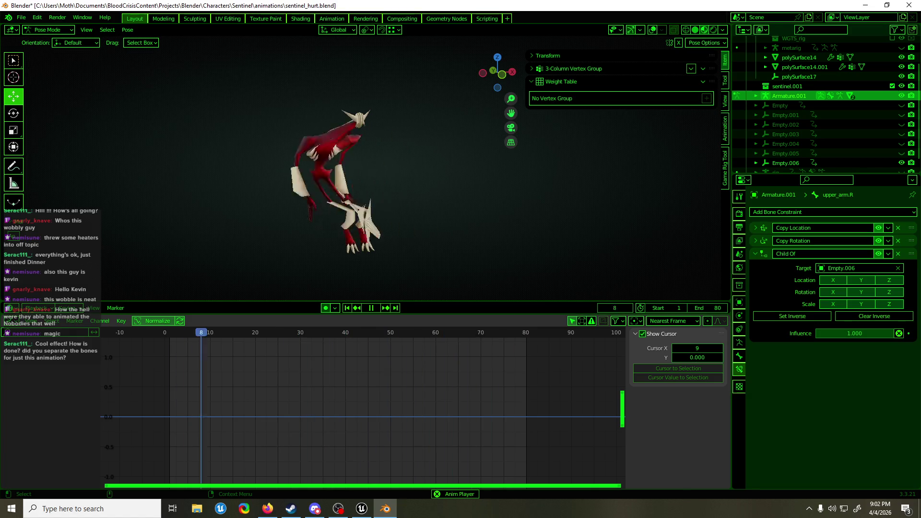
key(alt+Tab)
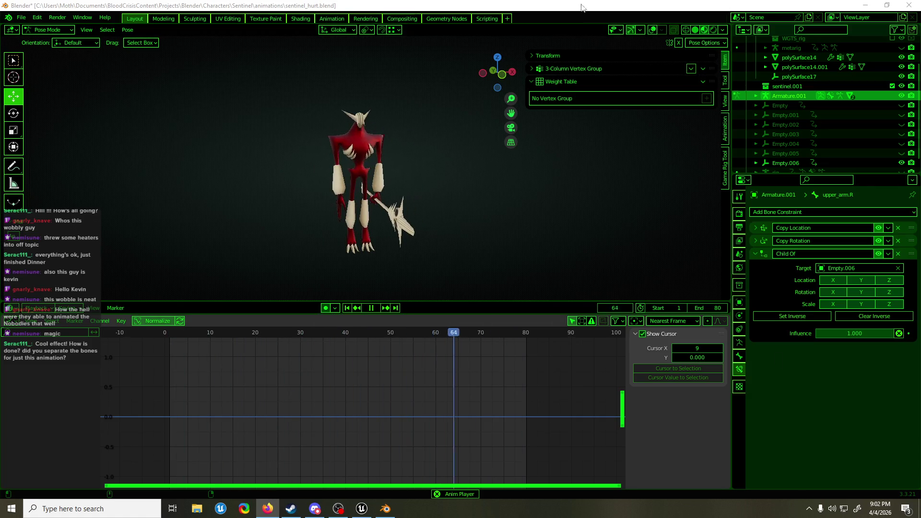
Step: Restore overlays, return to Object Mode, stop playback and select Empty.006 to show its wobble curves
click(651, 30)
key(ctrl+Tab)
middle_drag(406, 197, 394, 192)
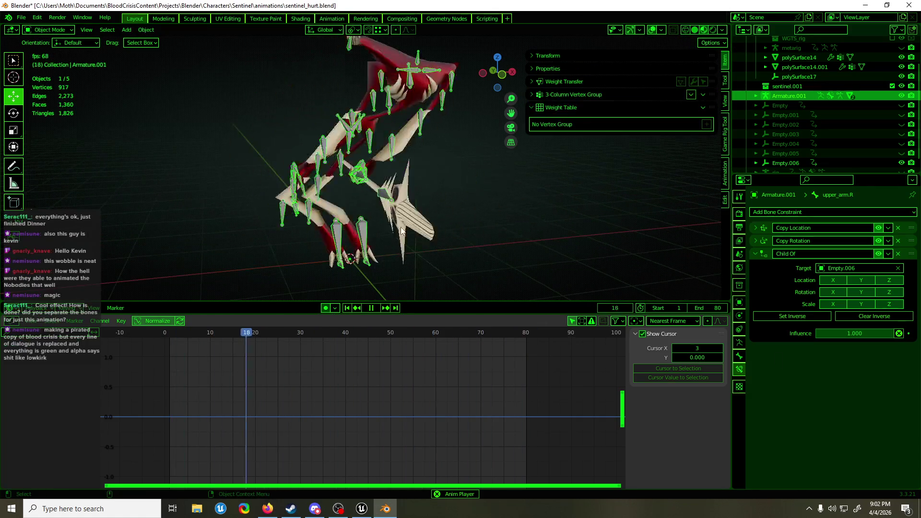
scroll(393, 192, up, 3)
key(space)
click(740, 163)
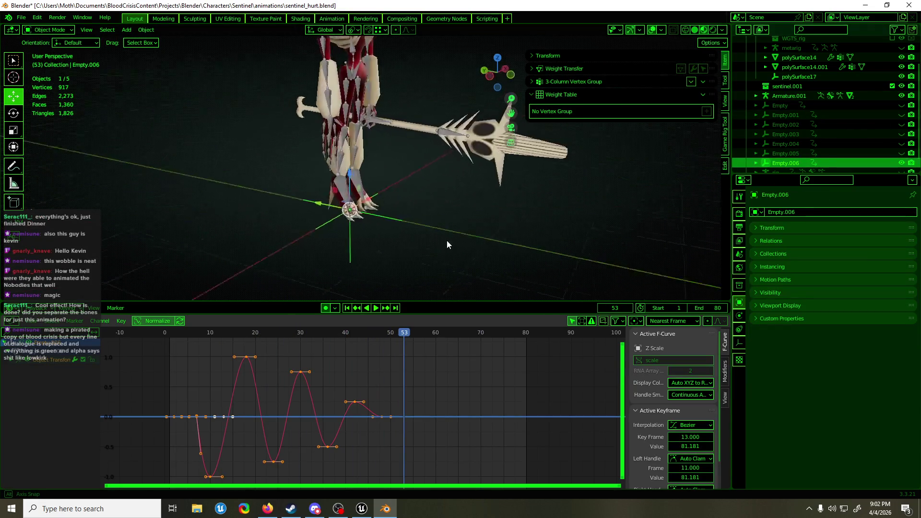
Step: Scrub frames 3 to 24, then replay from the first frame and view the character from the front
click(179, 334)
drag(179, 335, 283, 335)
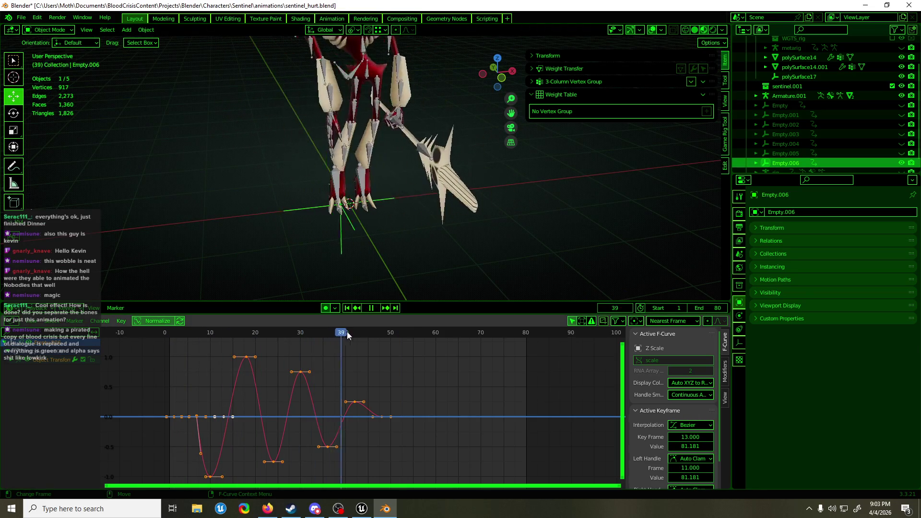
key(space)
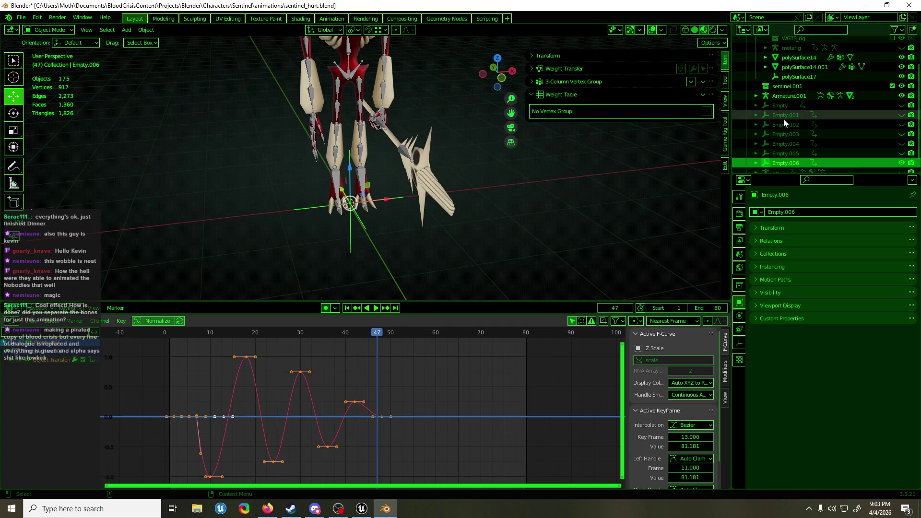
key(shift+Left)
key(space)
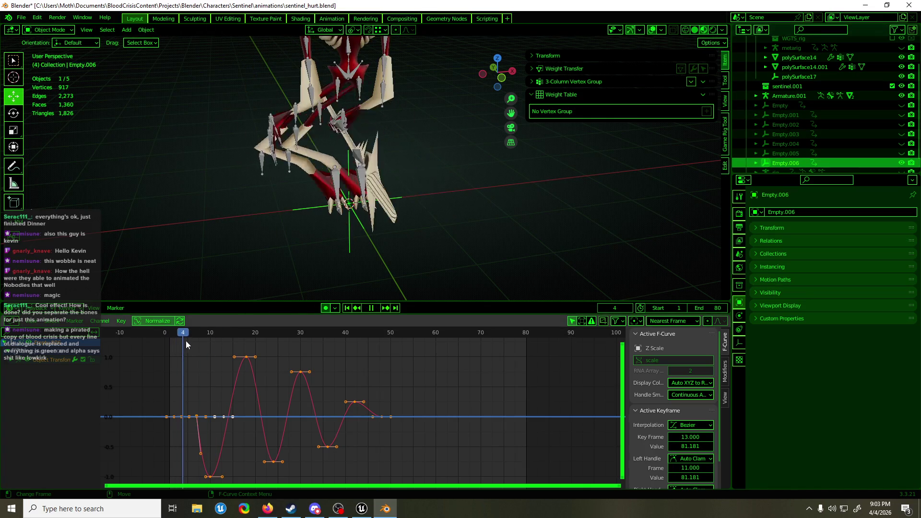
drag(233, 342, 405, 337)
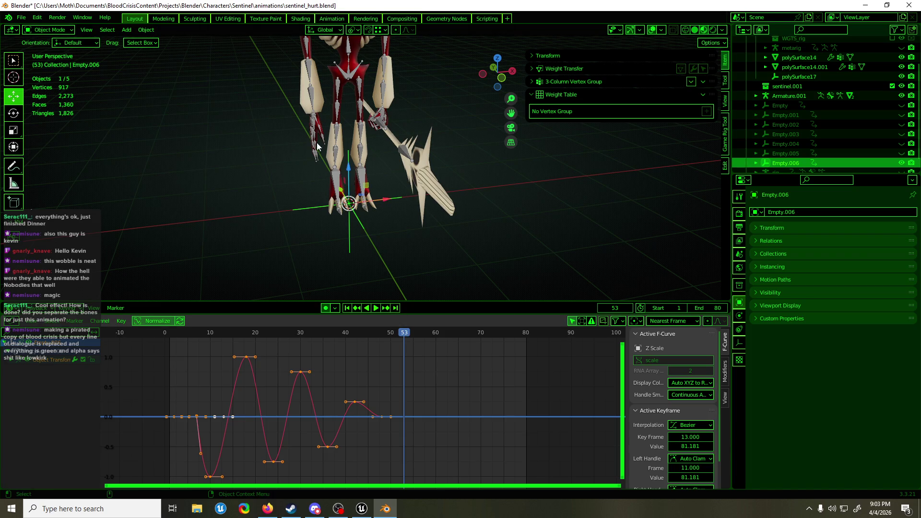
mouse_move(379, 294)
middle_down()
mouse_move(344, 289)
mouse_move(377, 249)
mouse_move(403, 245)
mouse_move(319, 246)
mouse_move(365, 197)
middle_up()
Step: Put Armature.001 back in Pose Mode and select spine.005 in front view to see its constraints
scroll(379, 183, up, 5)
click(379, 184)
key(ctrl+Tab)
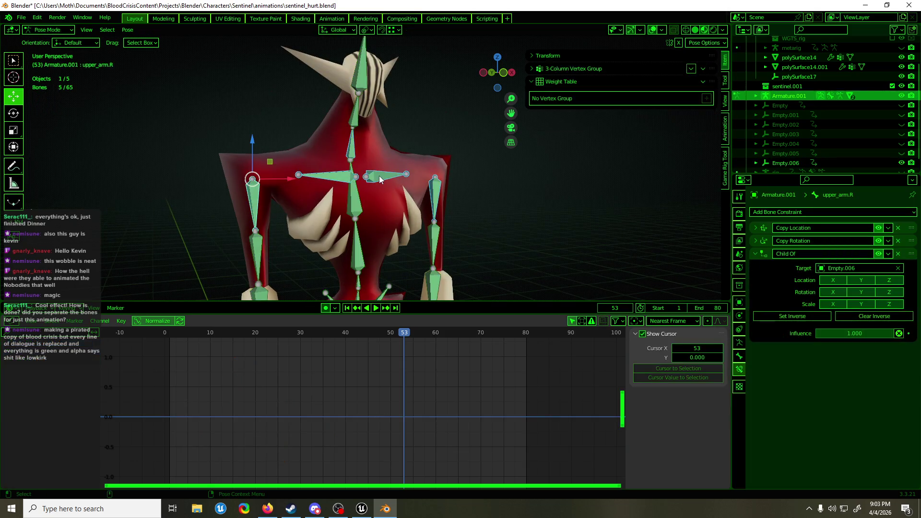
drag(301, 335, 382, 336)
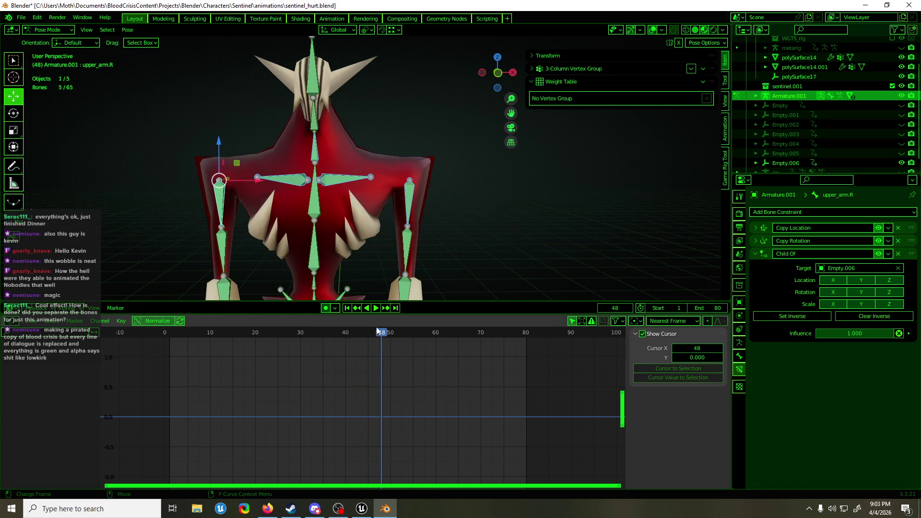
click(323, 127)
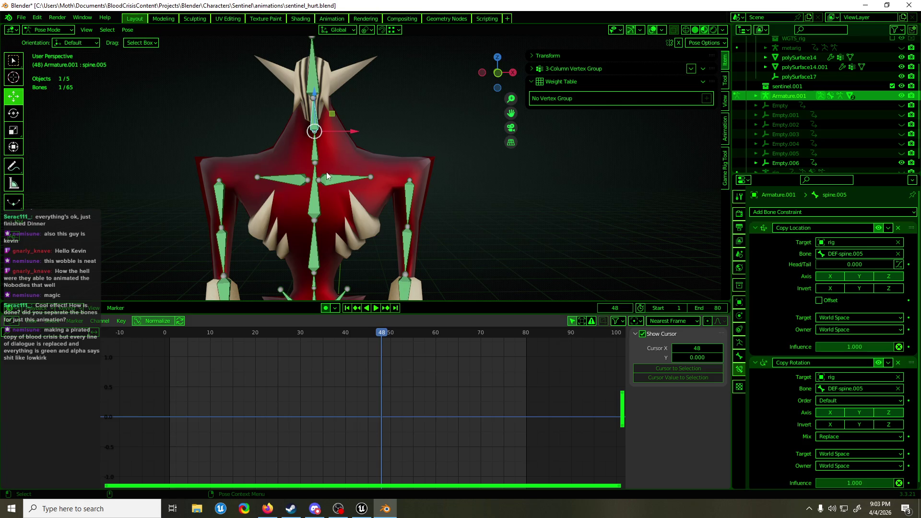
key(KP_1)
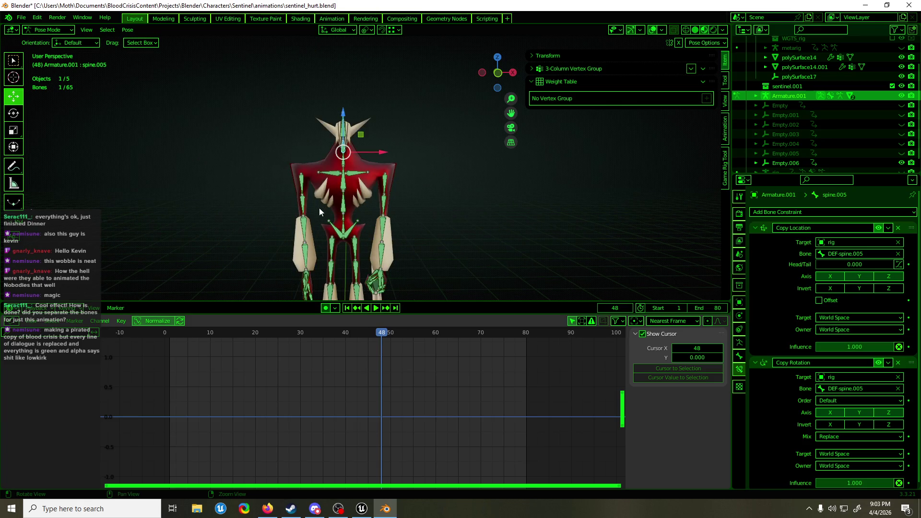
mouse_move(330, 190)
alt+middle_down()
mouse_move(425, 212)
mouse_move(332, 166)
alt+middle_up()
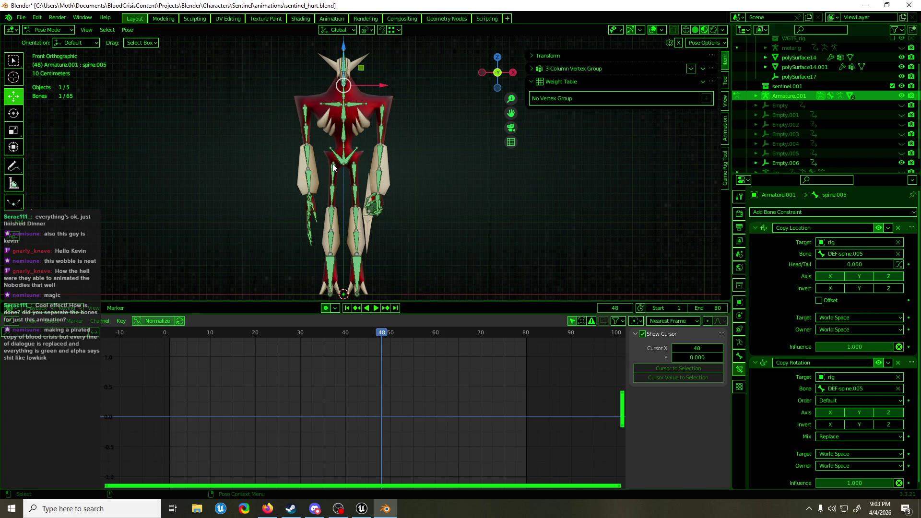
scroll(357, 189, down, 1)
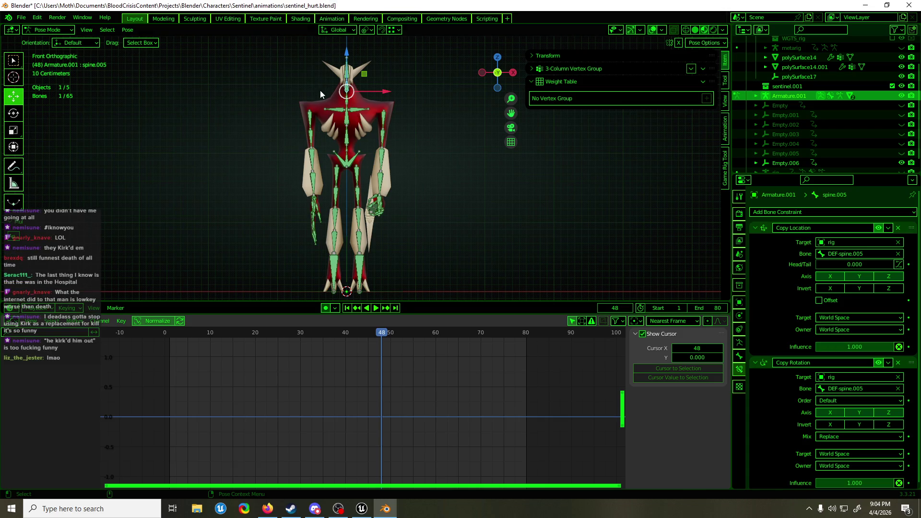
Step: Save sentinel_hurt.blend with Ctrl+S, then orbit and scrub back to frame 44
scroll(319, 186, up, 10)
scroll(315, 192, down, 4)
key(ctrl+s)
mouse_move(314, 192)
middle_down()
mouse_move(418, 208)
mouse_move(563, 210)
mouse_move(315, 201)
middle_up()
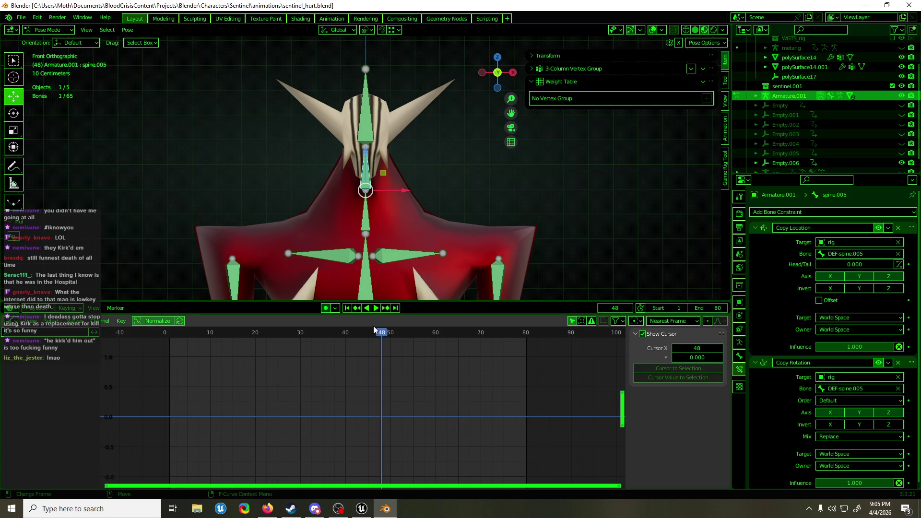
mouse_move(375, 329)
mouse_down()
mouse_move(257, 346)
mouse_move(469, 353)
mouse_move(202, 348)
mouse_move(365, 353)
mouse_up()
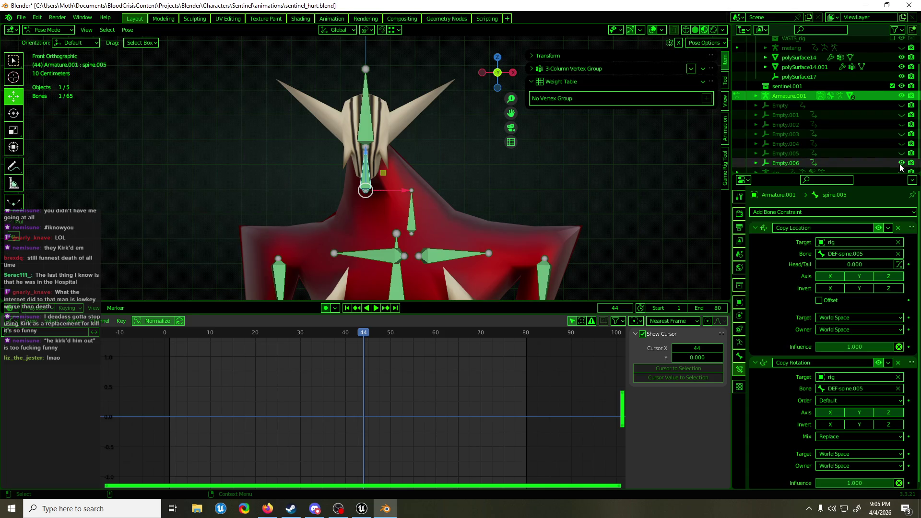
Step: Duplicate Empty.006 in place as Empty.007, hide Empty.006, and shift its X Location keys one frame later
click(787, 163)
scroll(419, 174, down, 5)
key(shift+d)
right_click(431, 180)
click(902, 153)
click(315, 408)
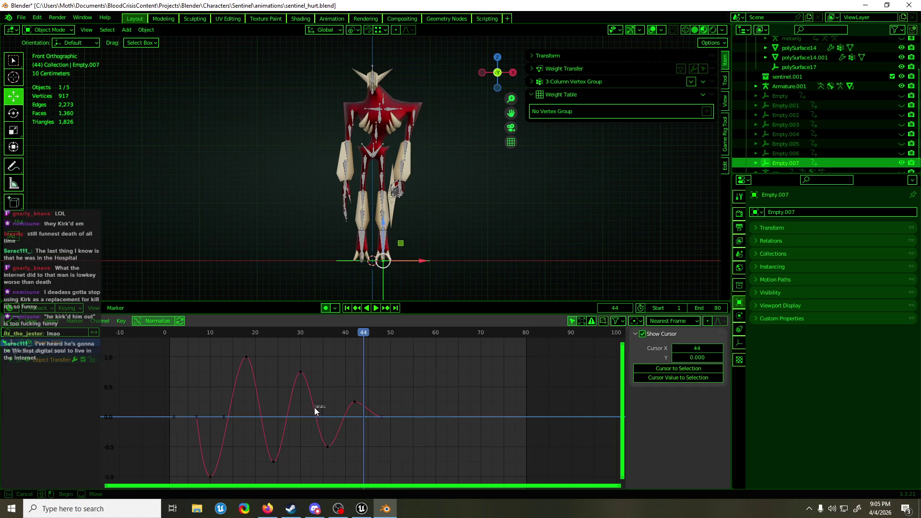
click(315, 408)
drag(315, 408, 319, 408)
Step: Put Armature.001 in Pose Mode and pick a spine bone on the chest
scroll(403, 147, up, 6)
click(354, 229)
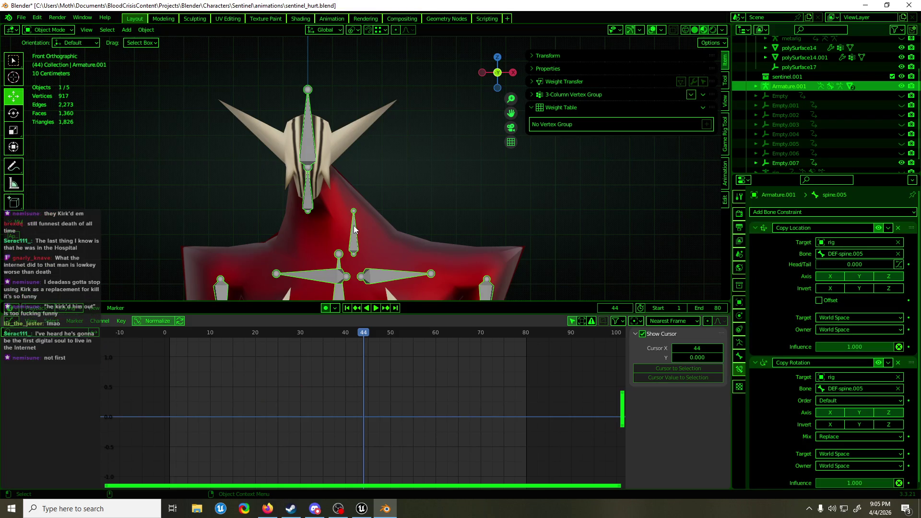
key(ctrl+Tab)
click(310, 205)
Step: At frame 12, copy the Child Of constraint to spine.005 and retarget it to Empty.007
drag(165, 332, 218, 334)
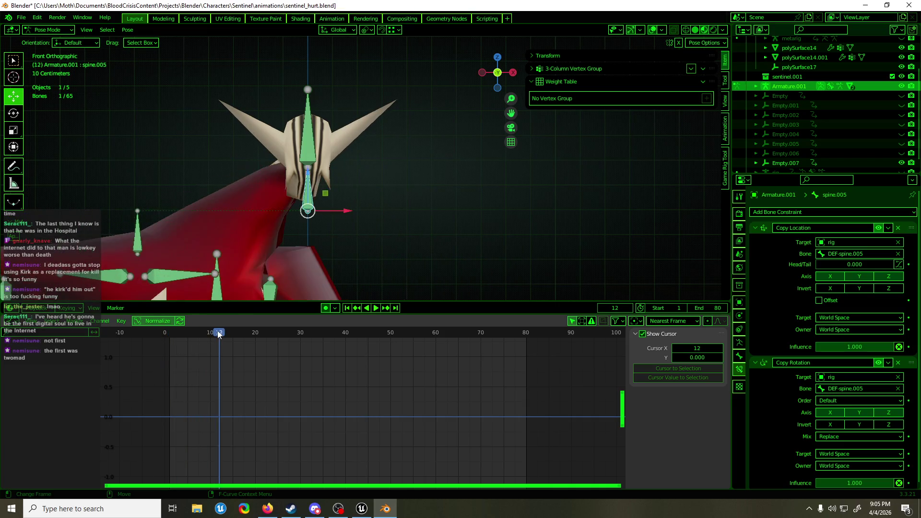
shift+click(138, 233)
click(889, 254)
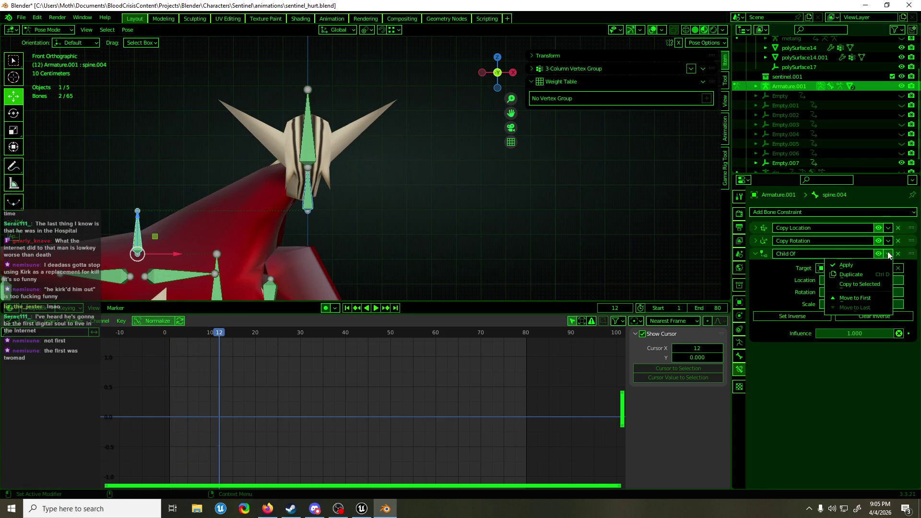
click(864, 284)
click(148, 198)
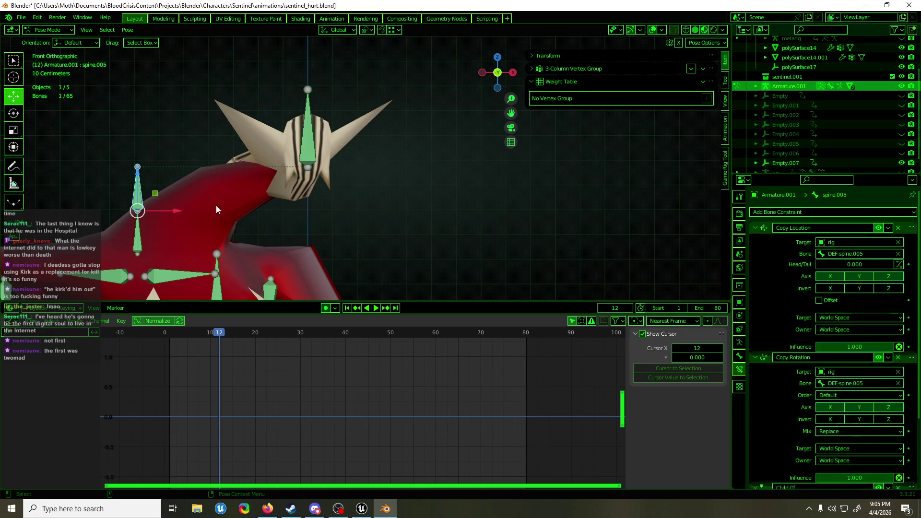
drag(756, 229, 758, 241)
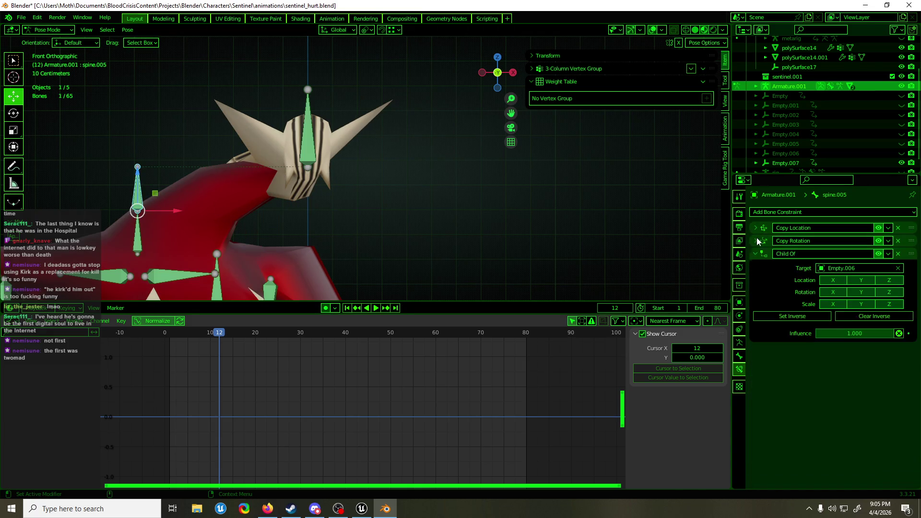
click(838, 272)
click(855, 352)
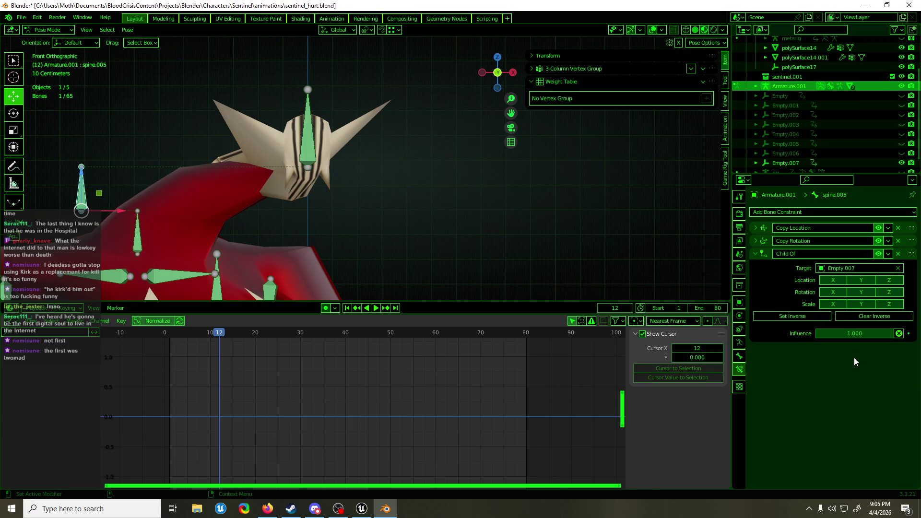
Step: Check the new wobble, stop at frame 38, and select polySurface14's head vertices in Edit Mode
drag(224, 338, 281, 335)
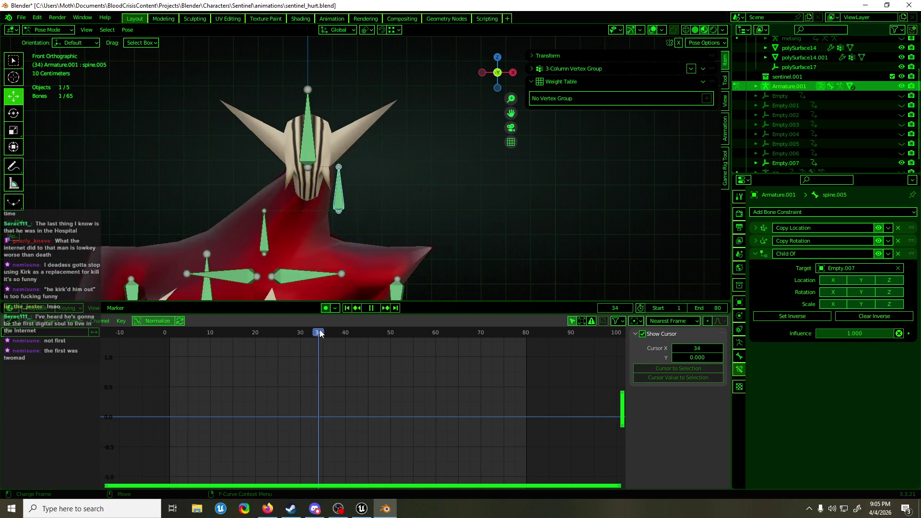
key(space)
key(Tab)
middle_drag(278, 205, 268, 196)
scroll(267, 182, up, 5)
mouse_move(268, 148)
middle_down()
mouse_move(274, 125)
mouse_move(257, 88)
mouse_move(288, 205)
mouse_move(294, 196)
mouse_move(245, 206)
mouse_move(483, 195)
middle_up()
shift+click(278, 204)
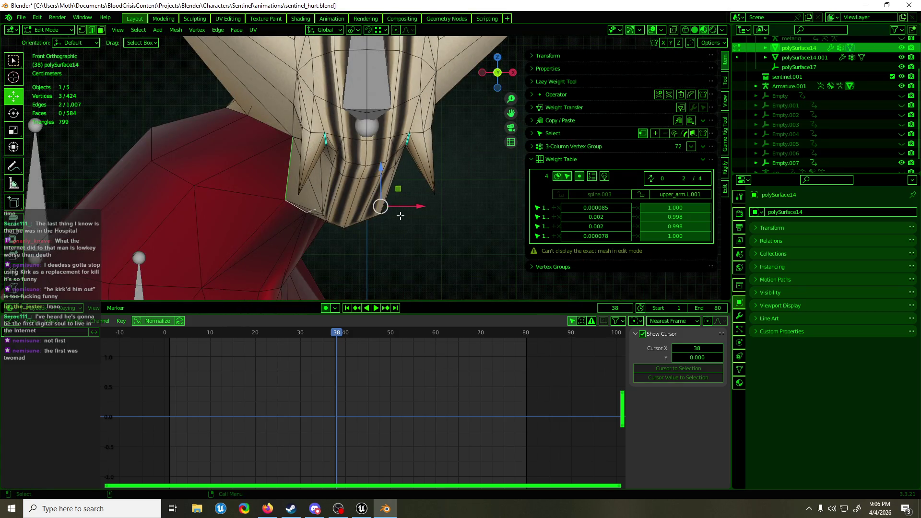
Step: In Weight Paint, assign the selected head vertices to spine.006 at weight 1.0
key(ctrl+Tab)
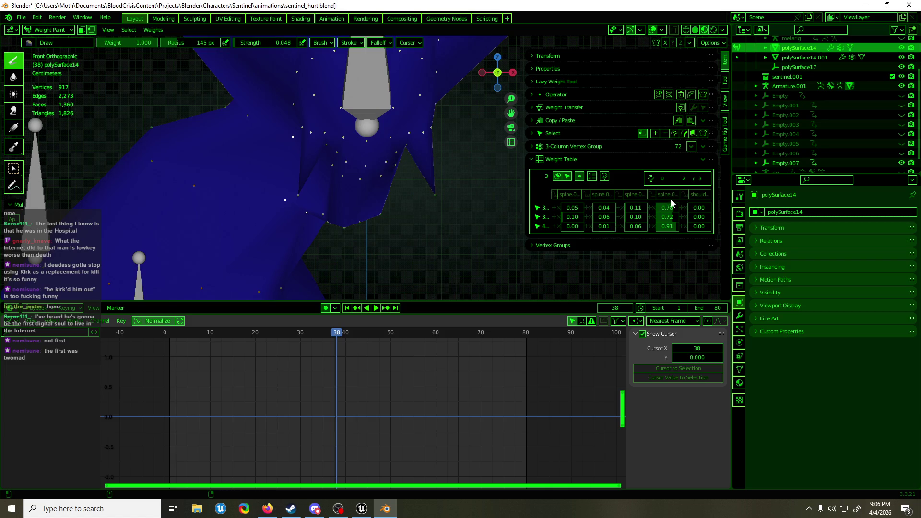
click(674, 195)
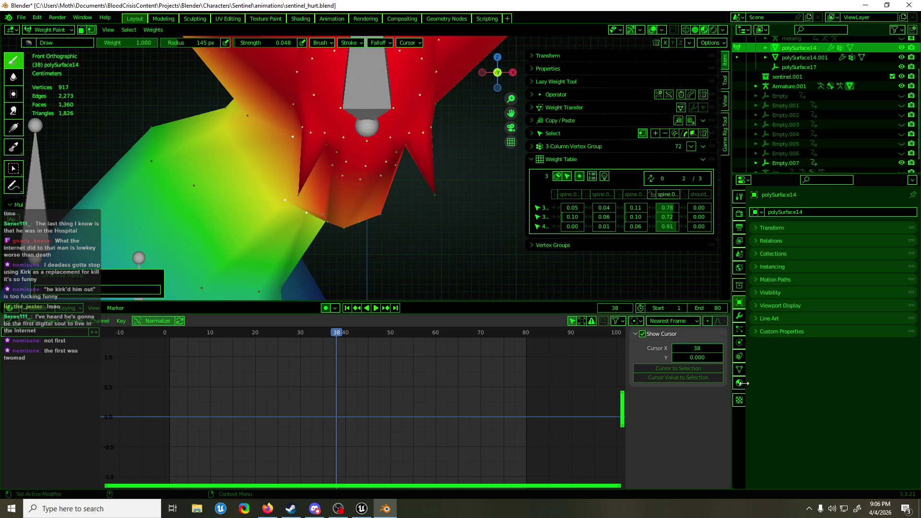
click(739, 369)
drag(821, 391, 912, 392)
click(773, 381)
Step: Remove the shoulder, spine.005, spine.004 and spine.003 weights from those head vertices
click(699, 195)
click(796, 381)
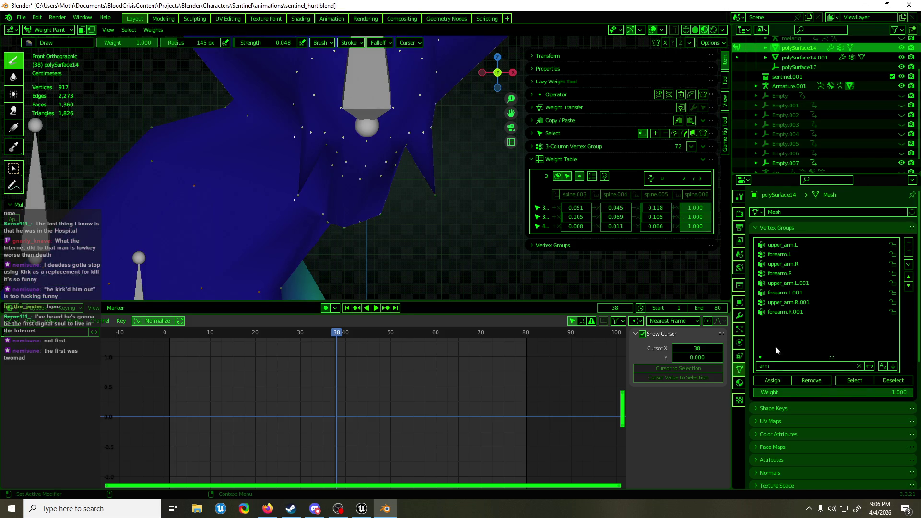
click(812, 381)
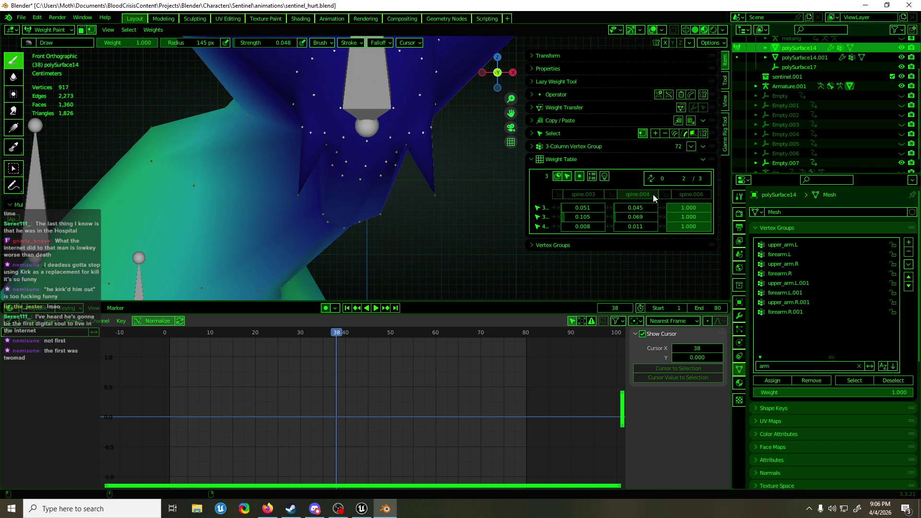
click(813, 382)
click(607, 195)
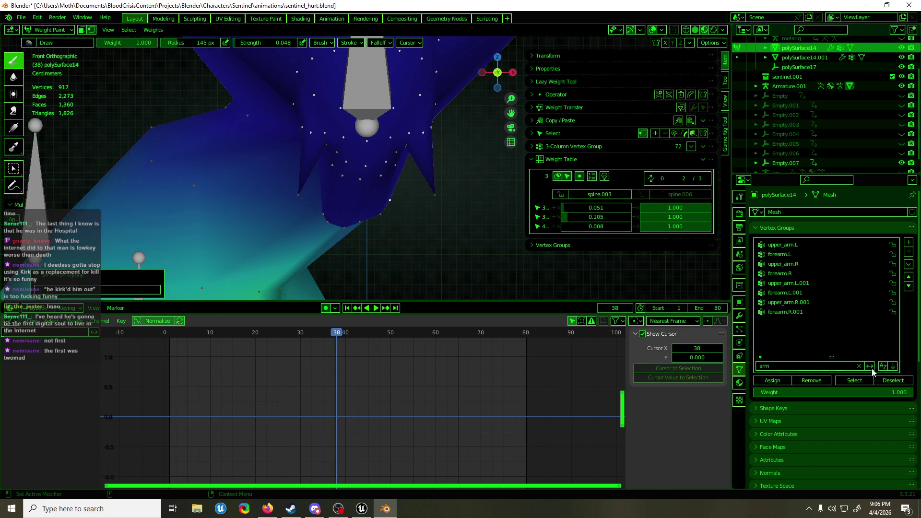
click(810, 382)
key(ctrl+Tab)
Step: In Edit Mode, add more head vertices to the selection
middle_drag(371, 168, 382, 192)
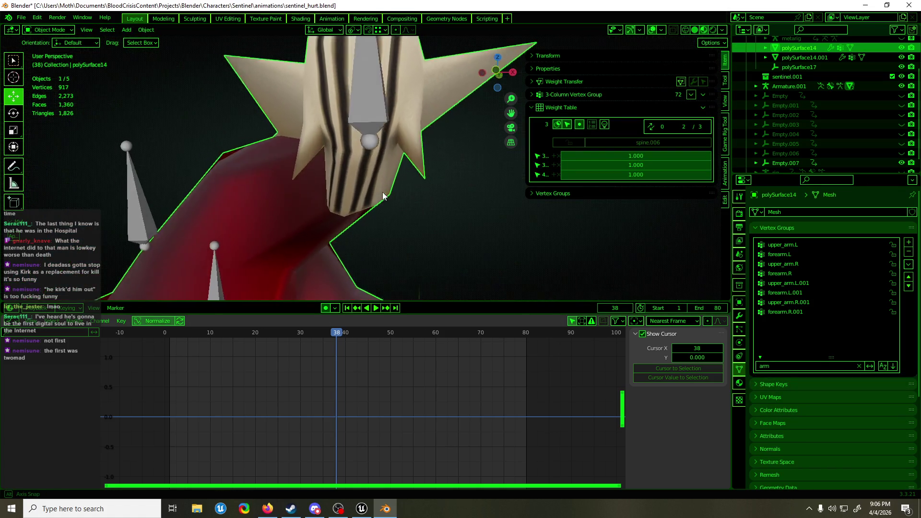
scroll(383, 195, up, 3)
key(Tab)
middle_drag(394, 141, 371, 162)
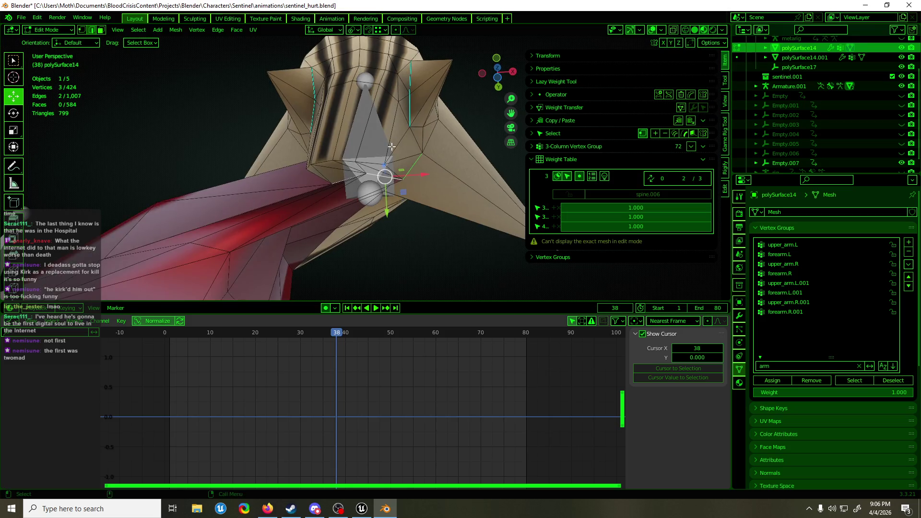
shift+click(364, 163)
shift+click(337, 162)
mouse_move(337, 162)
middle_down()
mouse_move(384, 165)
mouse_move(223, 202)
mouse_move(374, 192)
mouse_move(436, 200)
mouse_move(427, 217)
middle_up()
Step: Strip shoulder, spine.005, spine.004 and spine.003 weights from the enlarged head selection
key(ctrl+Tab)
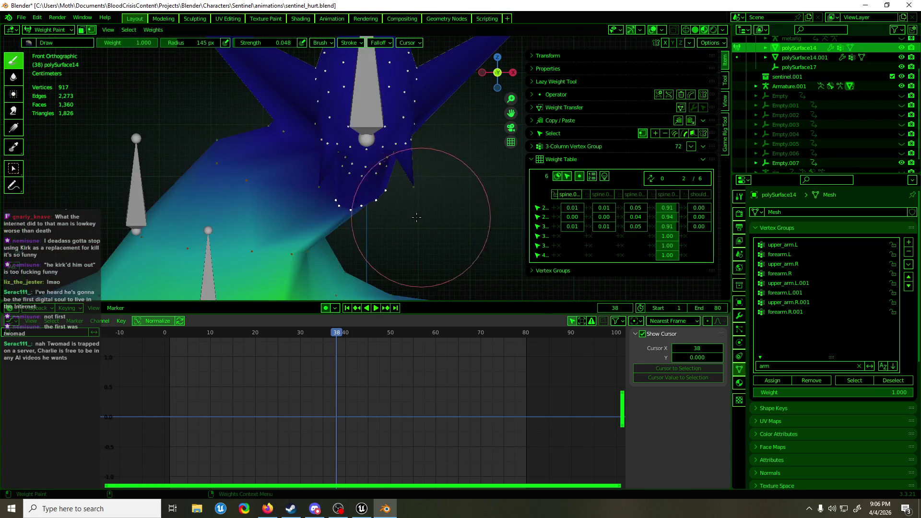
click(670, 196)
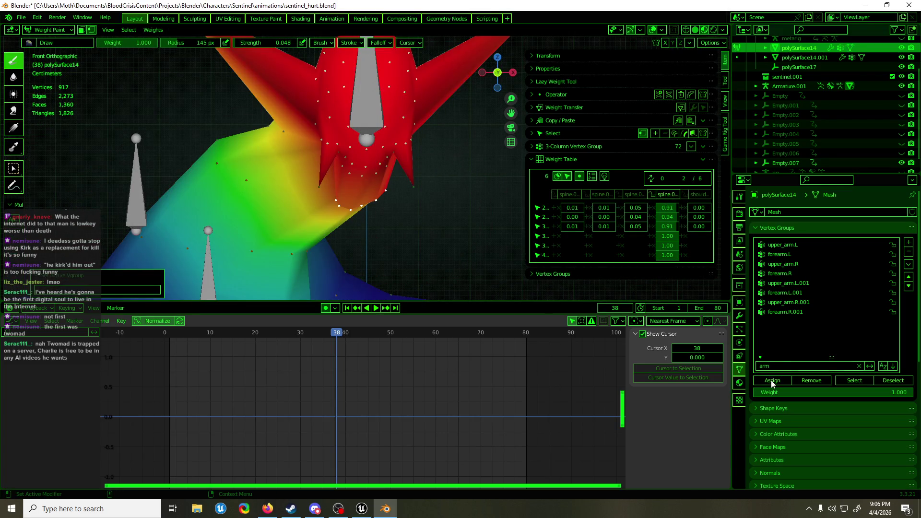
click(697, 195)
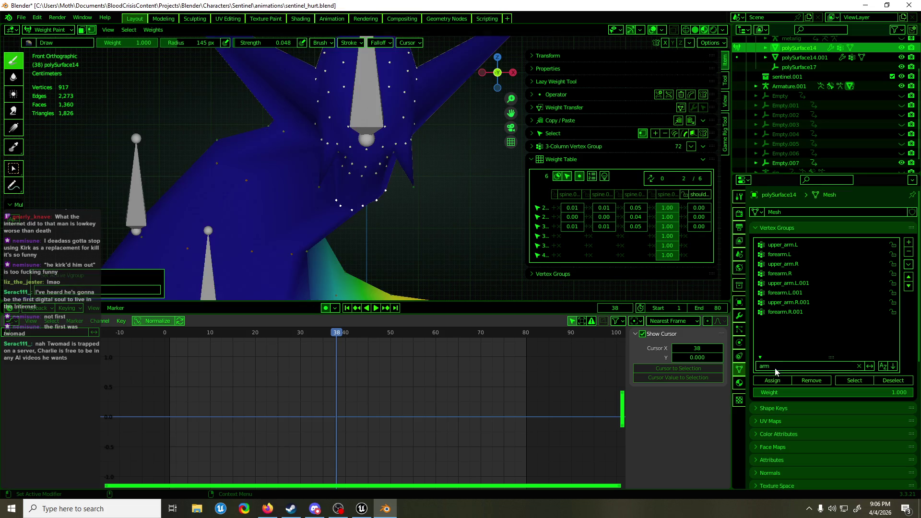
click(809, 384)
click(658, 196)
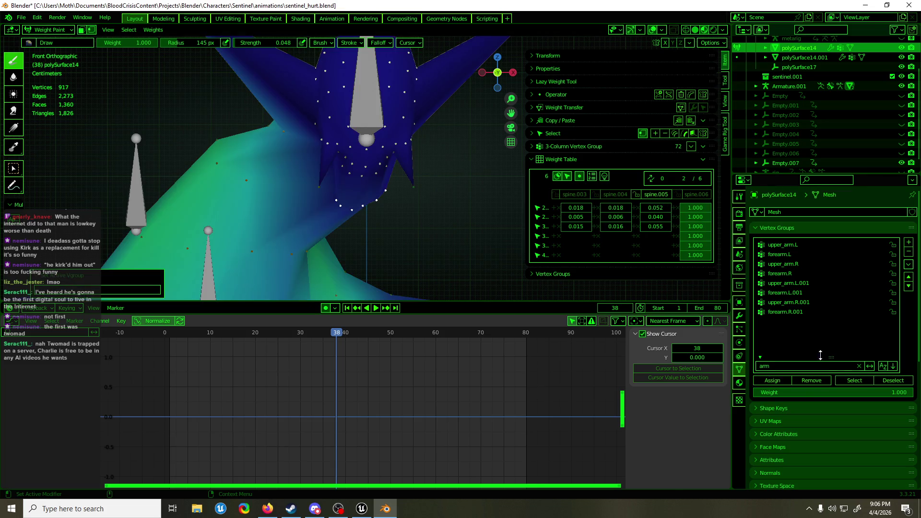
click(813, 381)
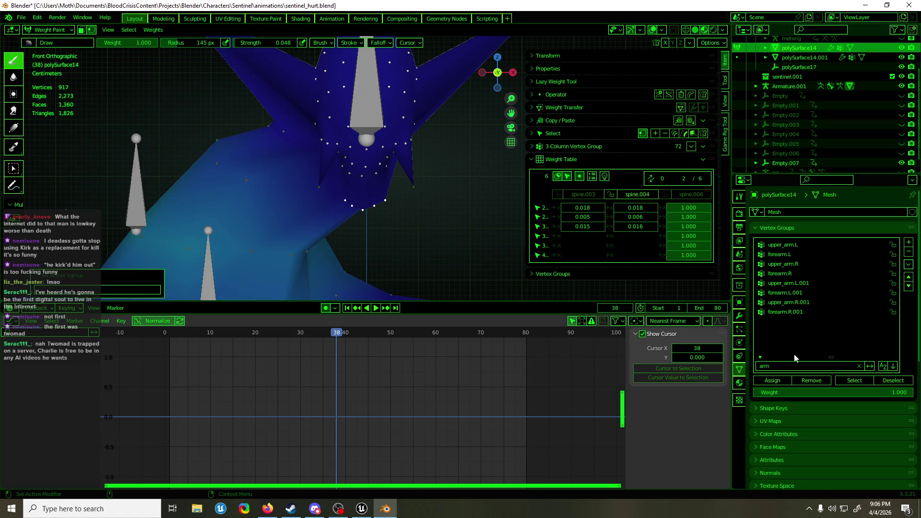
click(810, 381)
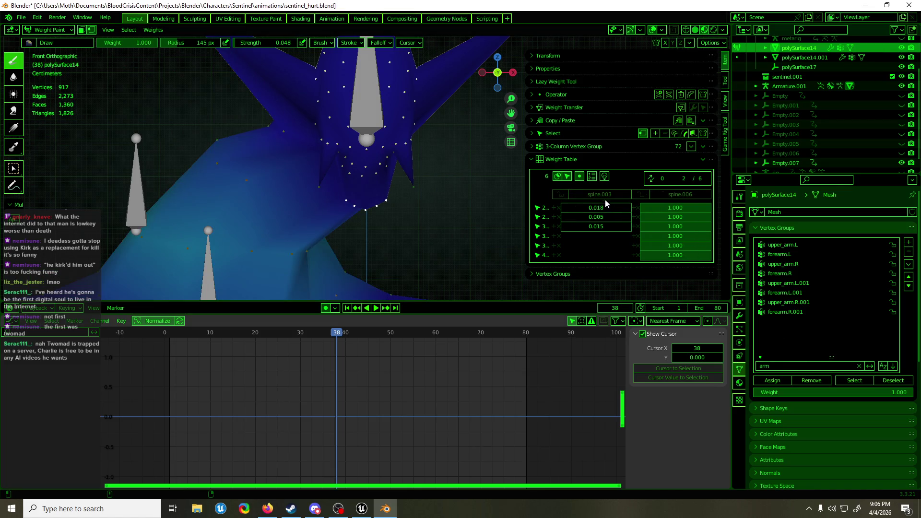
click(811, 382)
key(ctrl+Tab)
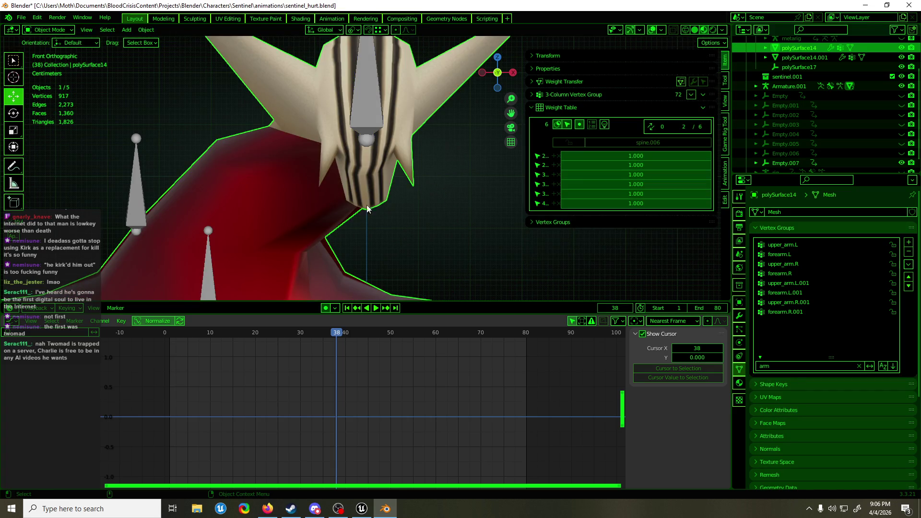
Step: In Edit Mode, select the band of faces along the chin
scroll(370, 214, up, 1)
key(Tab)
scroll(370, 216, up, 2)
click(364, 171)
shift+click(328, 164)
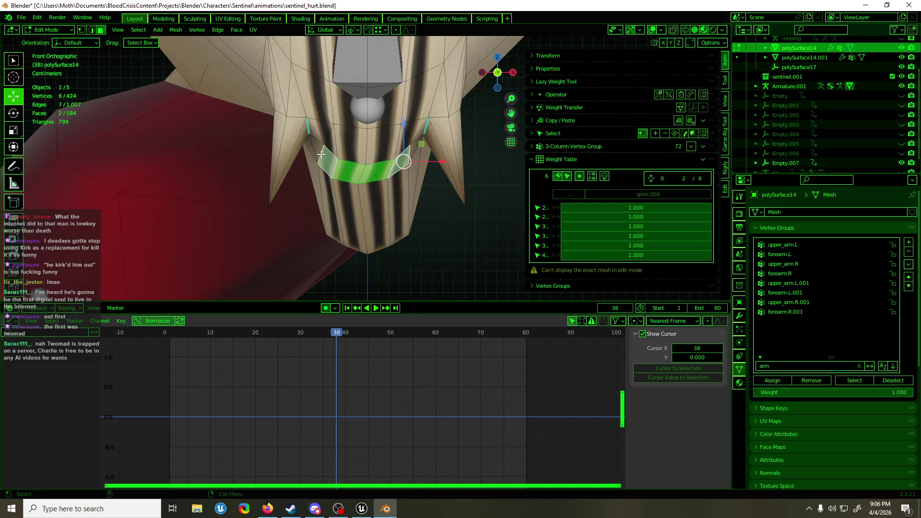
Step: Weight the chin fully to spine.006 and remove spine.005, spine.004 and spine.003
key(ctrl+Tab)
click(655, 195)
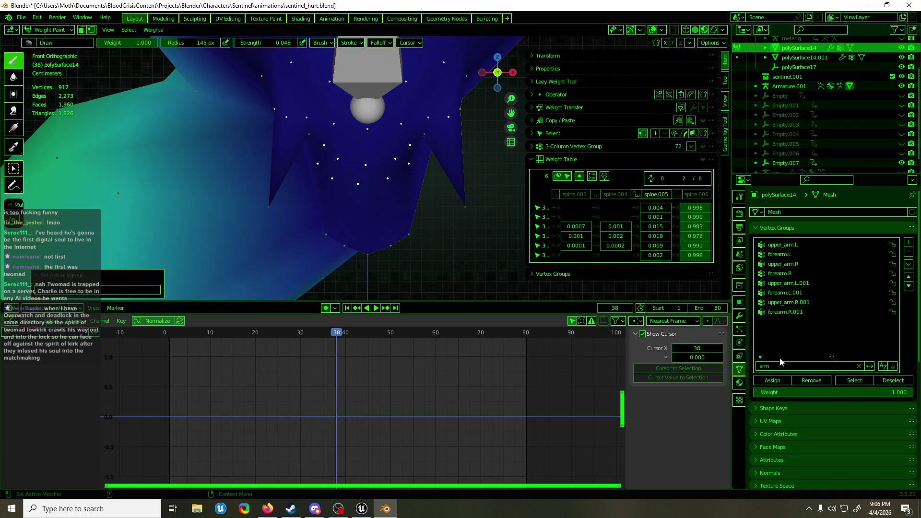
click(812, 382)
click(692, 195)
click(772, 381)
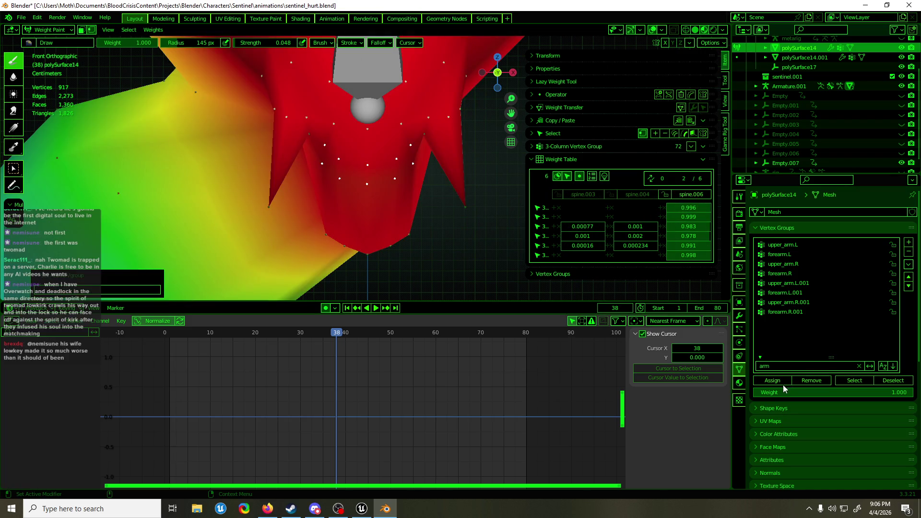
click(637, 194)
click(816, 381)
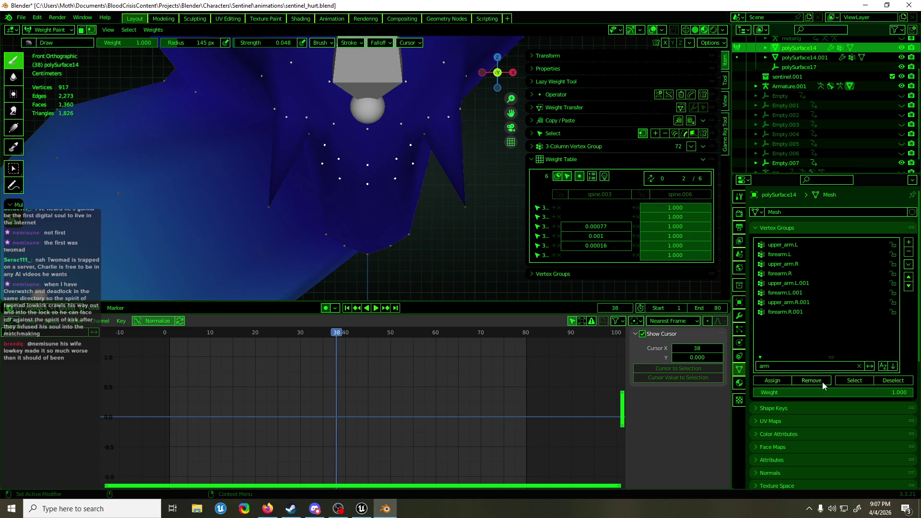
key(ctrl+z)
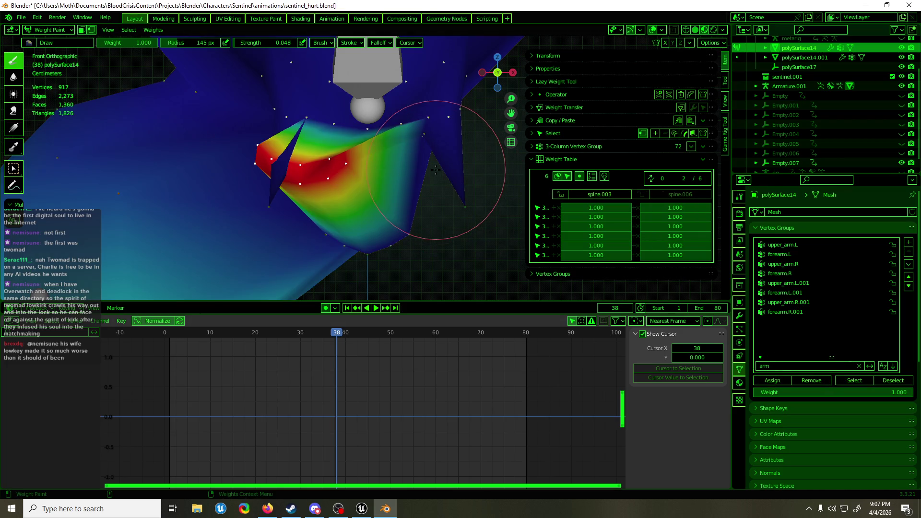
key(ctrl+shift+z)
click(811, 381)
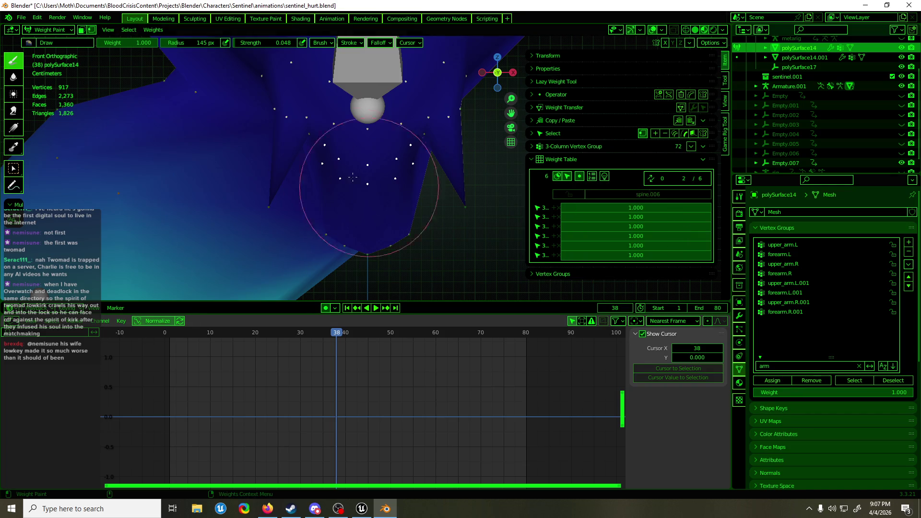
Step: Extend the selection over the left horn using Select Linked delimited by Sharp
key(Tab)
key(ctrl+l)
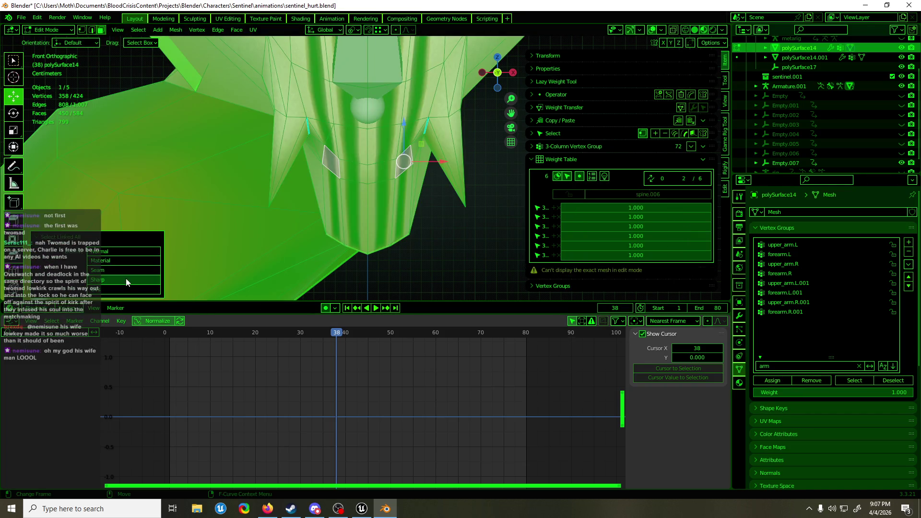
click(118, 290)
scroll(428, 105, down, 4)
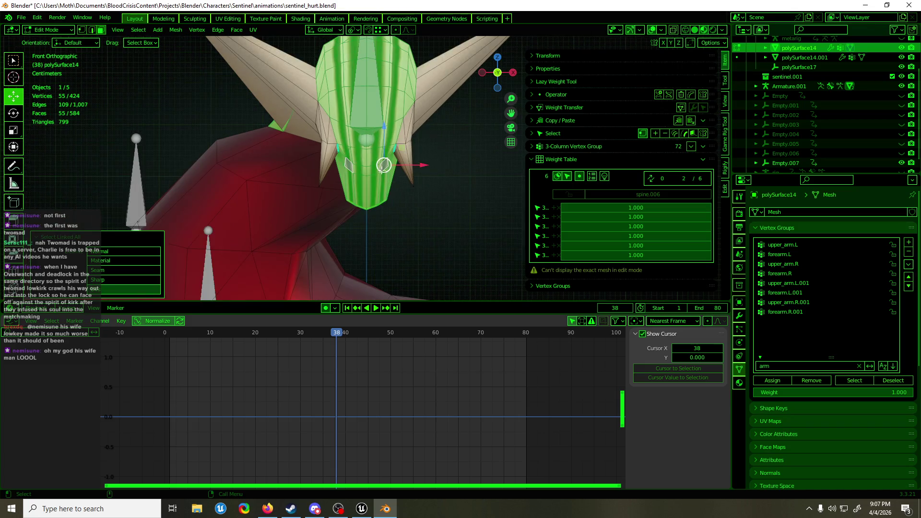
shift+click(295, 114)
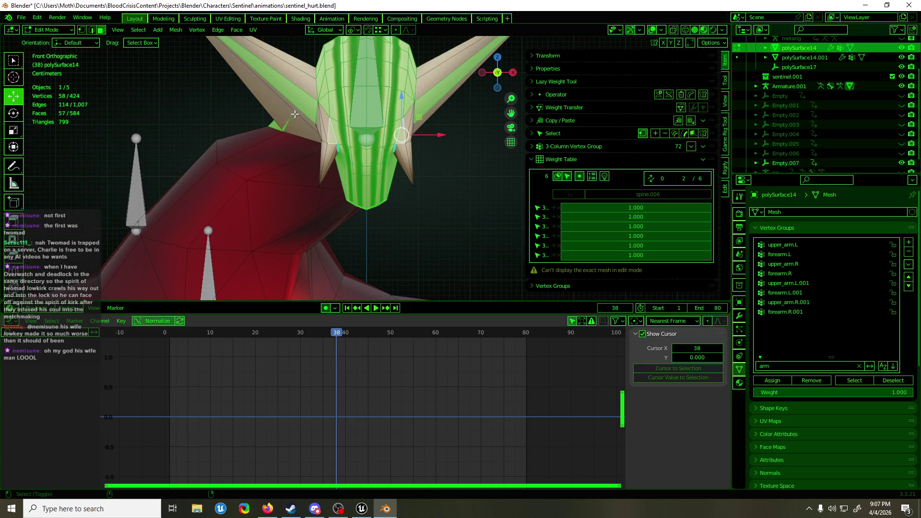
key(ctrl+l)
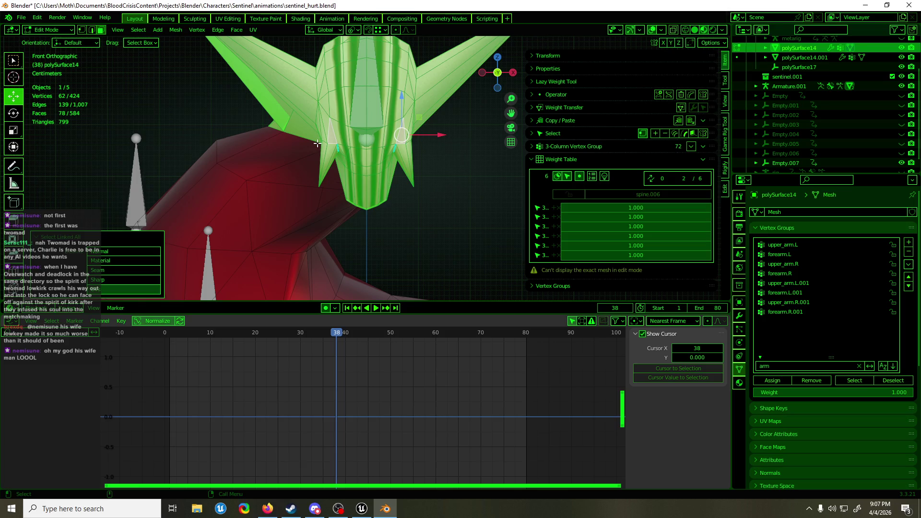
Step: Weight the horn fully to spine.006, remove spine.003–005, then put Armature.001 in Pose Mode
key(ctrl+Tab)
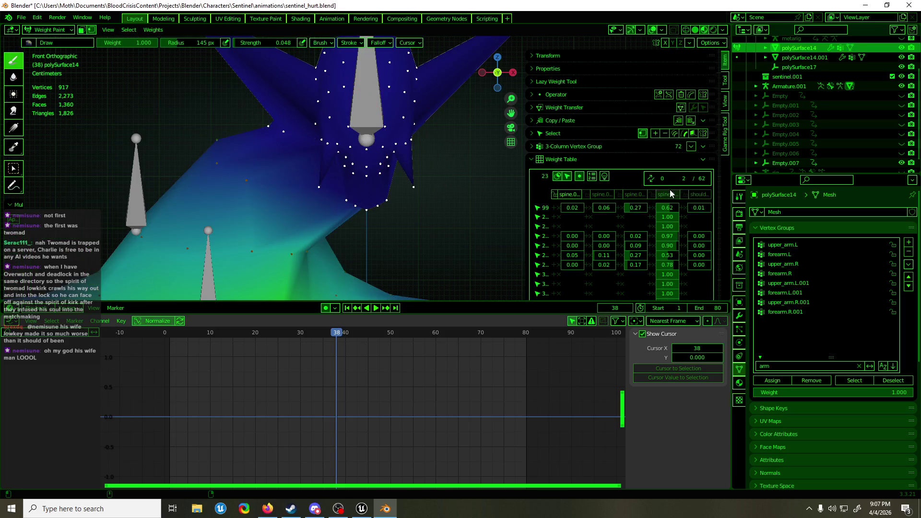
click(670, 193)
click(781, 382)
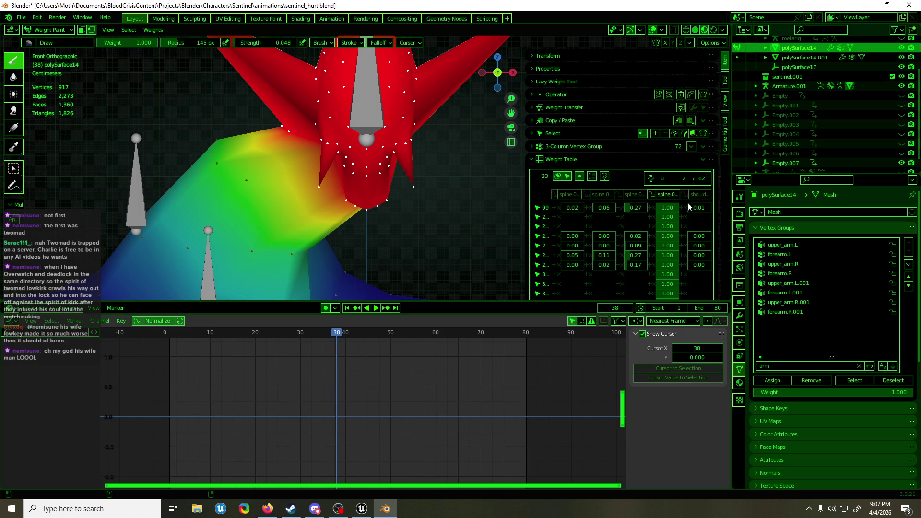
click(670, 197)
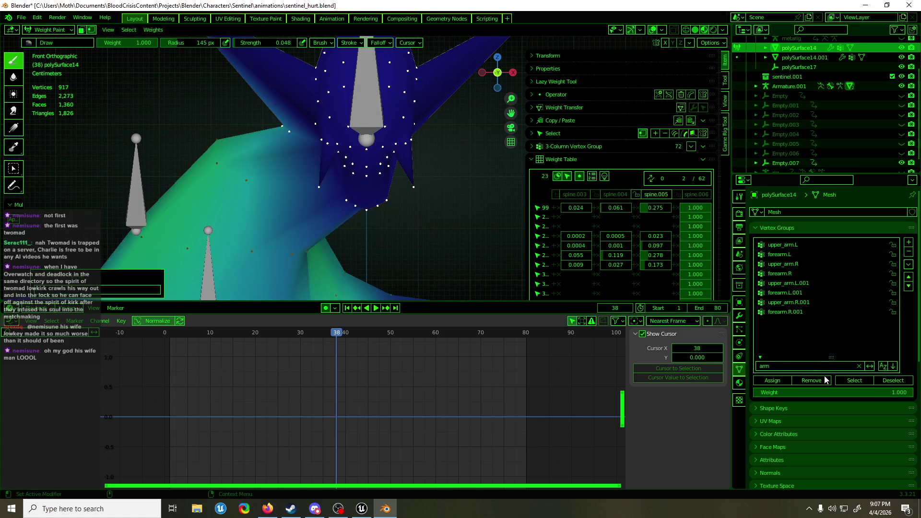
click(812, 381)
click(638, 195)
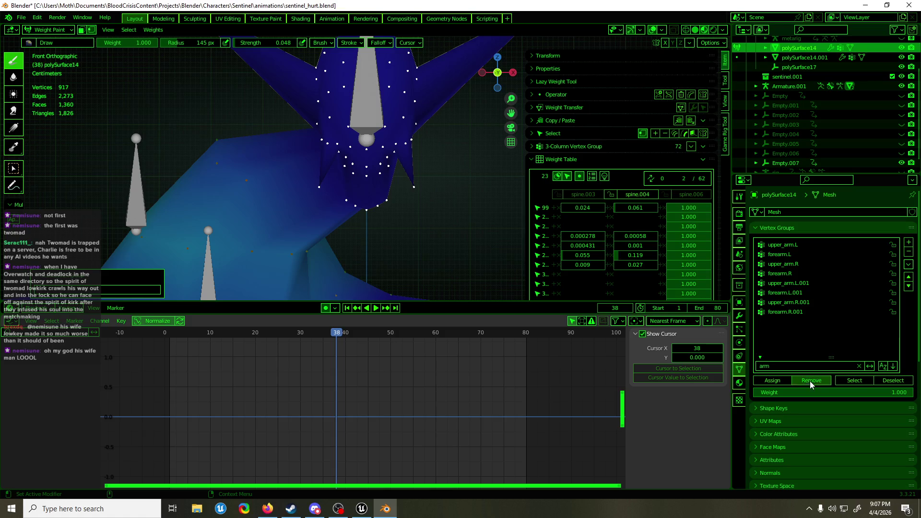
click(812, 381)
click(600, 195)
click(812, 380)
scroll(351, 226, down, 3)
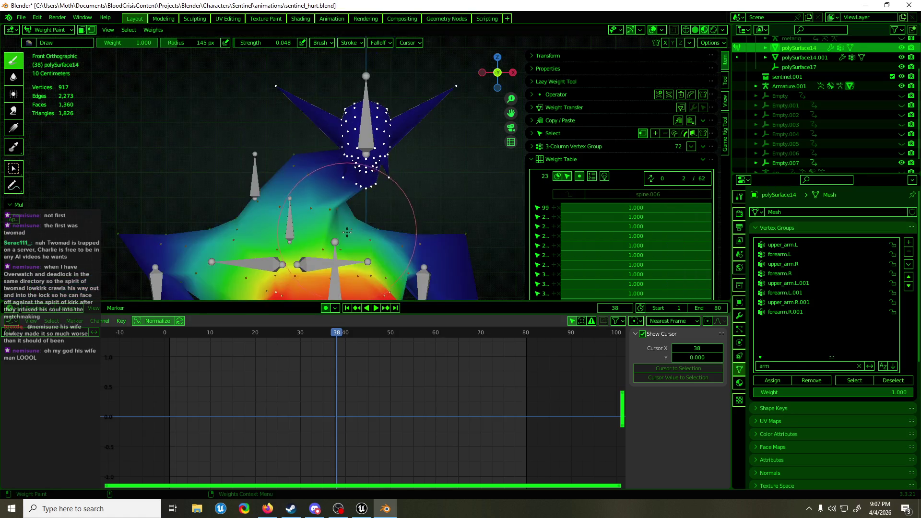
key(ctrl+Tab)
click(359, 145)
key(ctrl+Tab)
Step: Delete an accidental duplicate of Empty.007, then select the Armature.001 rig
click(362, 144)
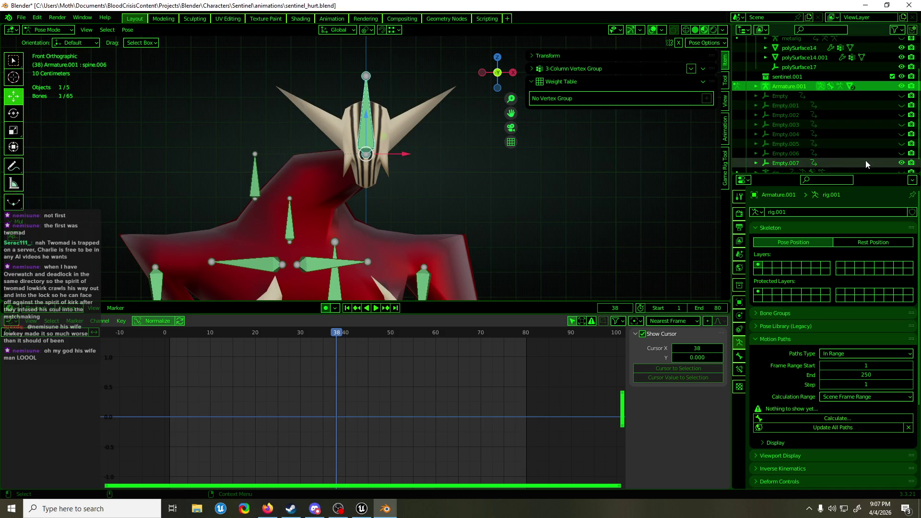
click(866, 164)
key(shift+d)
key(Escape)
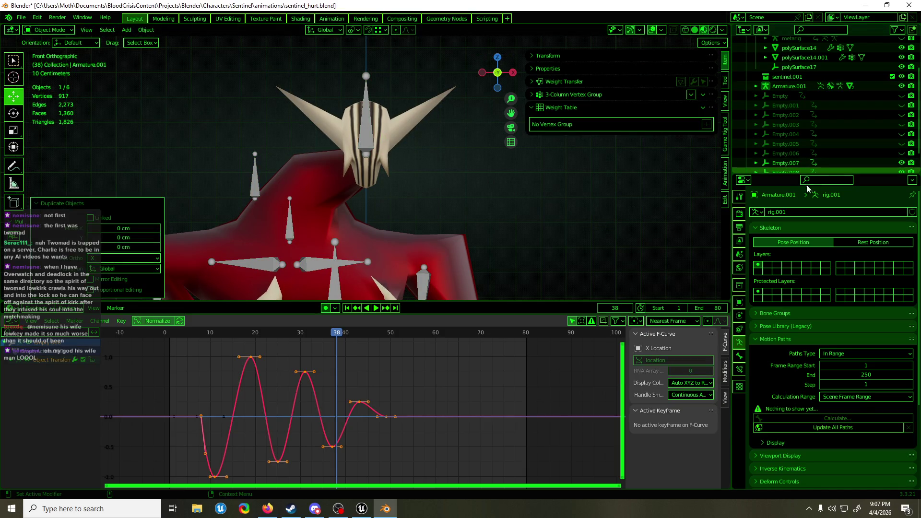
key(Delete)
key(g)
click(369, 446)
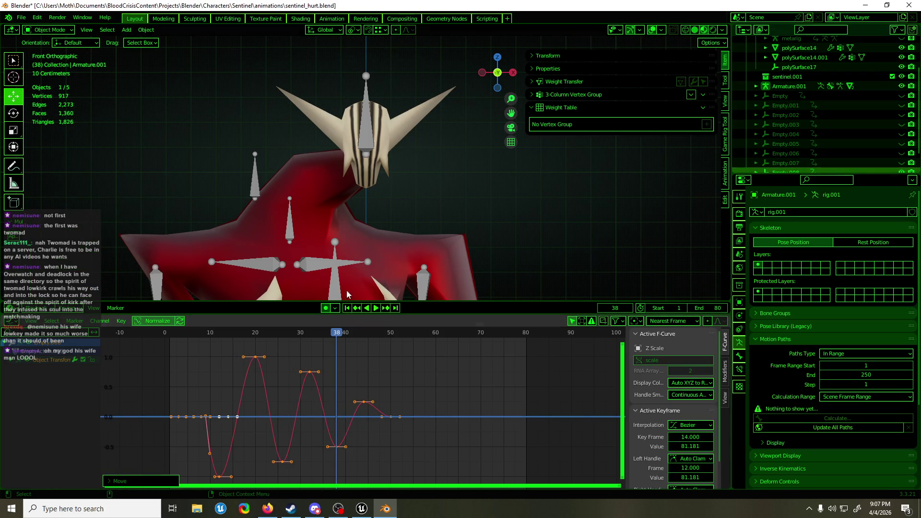
click(344, 163)
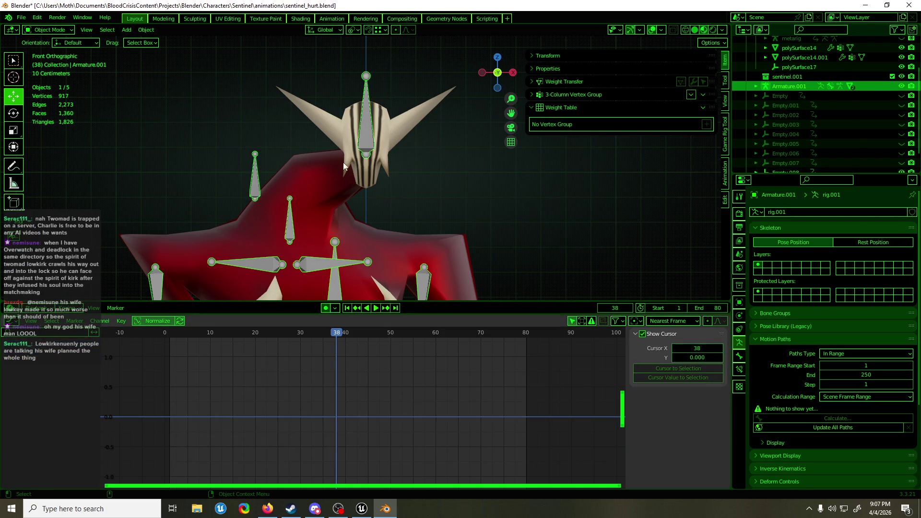
Step: In Pose Mode, select the head bone and spine.005, then show spine.005's Child Of target list
key(ctrl+Tab)
click(367, 143)
shift+click(254, 183)
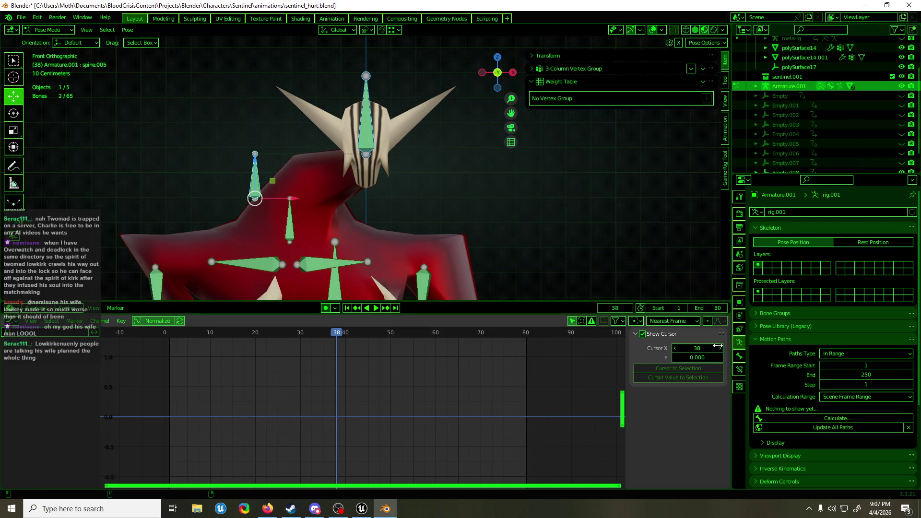
click(740, 371)
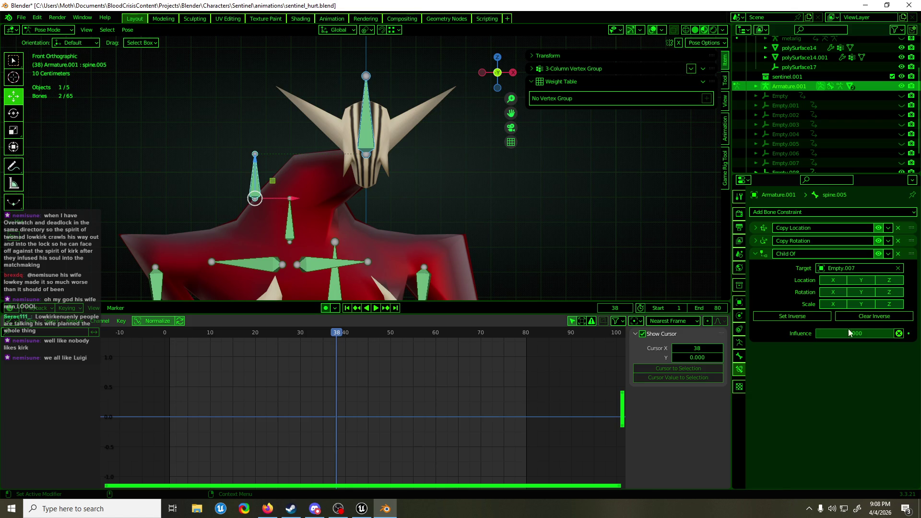
click(860, 267)
Step: Copy spine.005's Child Of constraint to the other selected bone, spine.006
key(Down)
key(Return)
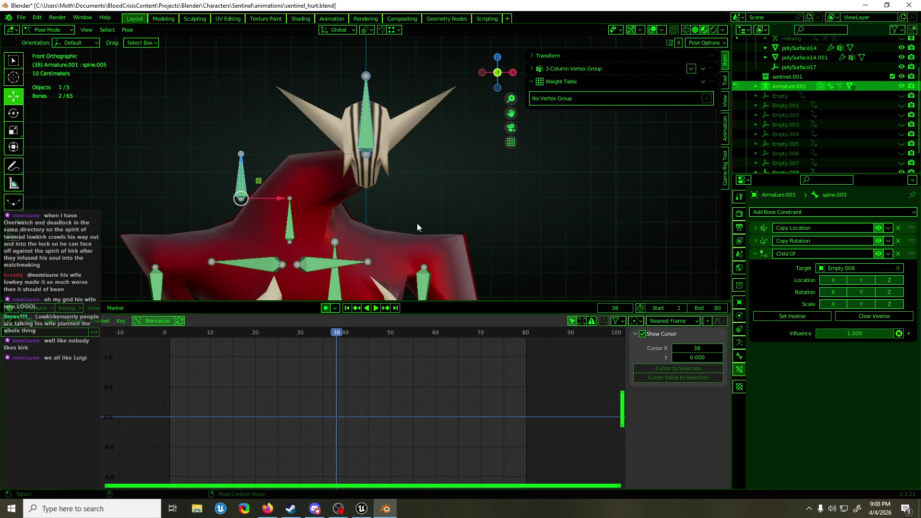
key(ctrl+z)
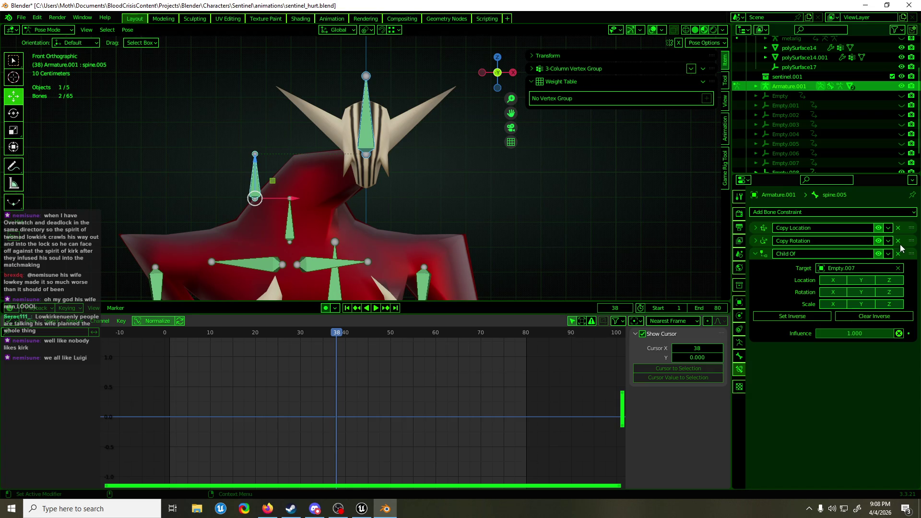
click(889, 254)
click(871, 284)
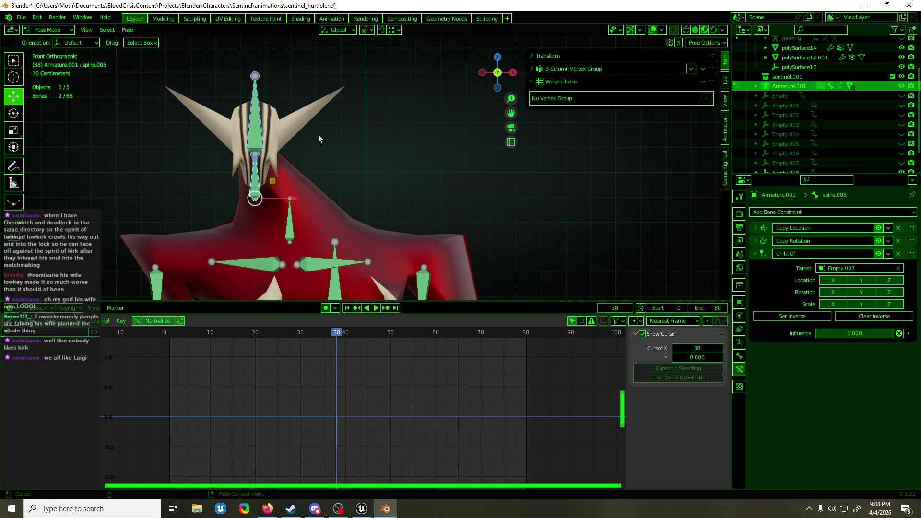
Step: On spine.006, collapse Copy Location/Rotation and set the Child Of target to Empty.008
click(252, 121)
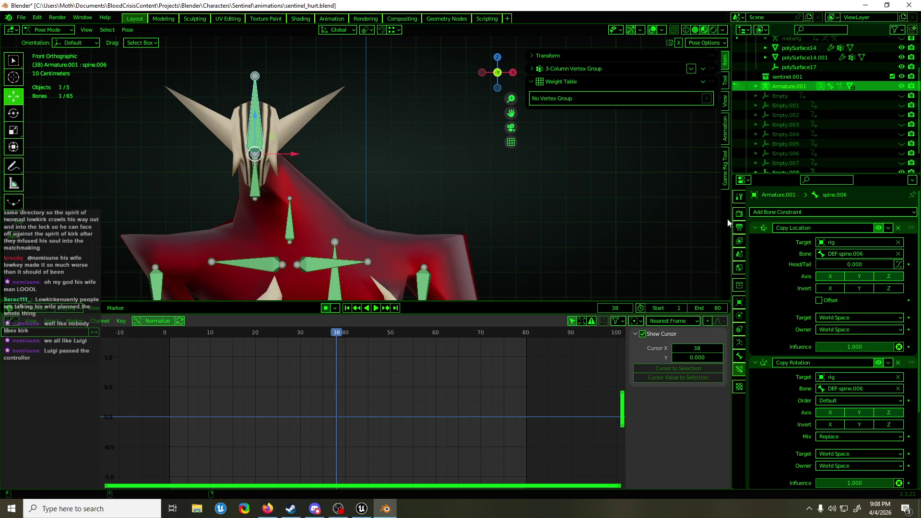
click(756, 228)
click(756, 241)
click(864, 269)
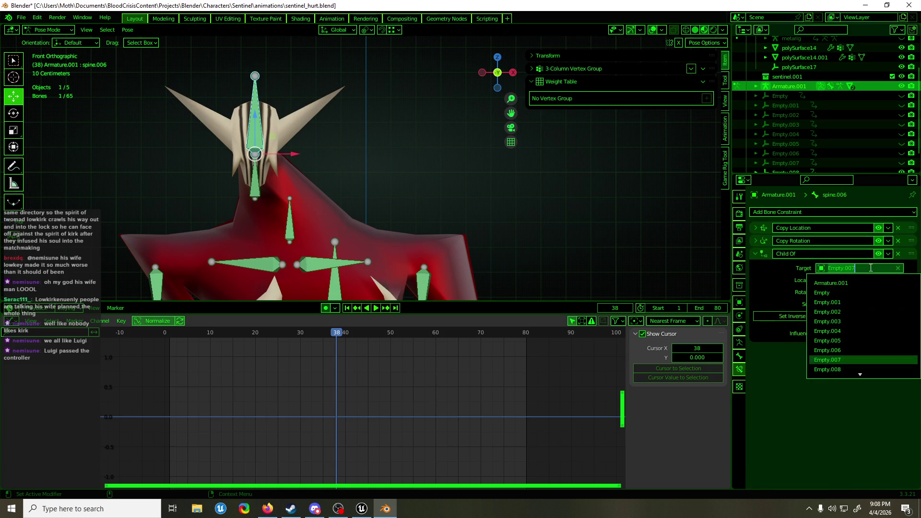
click(827, 370)
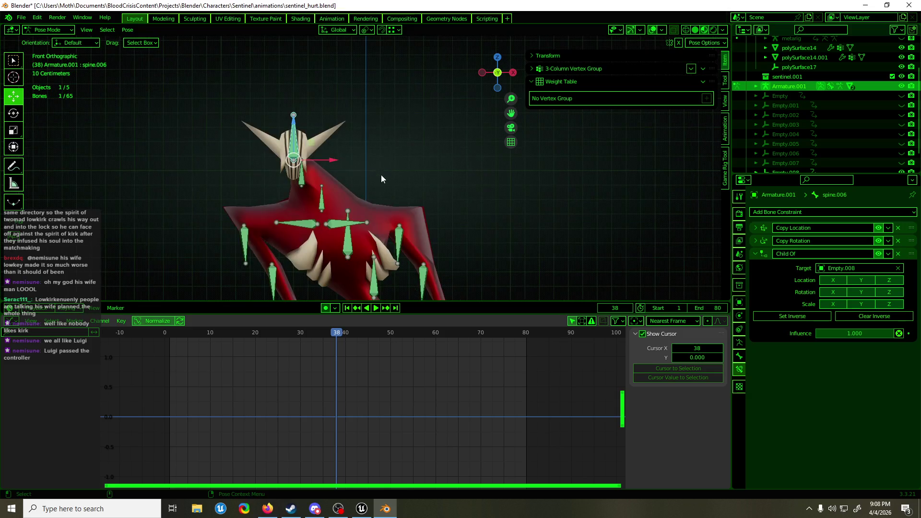
mouse_move(338, 335)
mouse_down()
mouse_move(429, 340)
mouse_move(200, 336)
mouse_move(341, 341)
mouse_up()
Step: Play the hurt animation and save sentinel_hurt.blend
key(space)
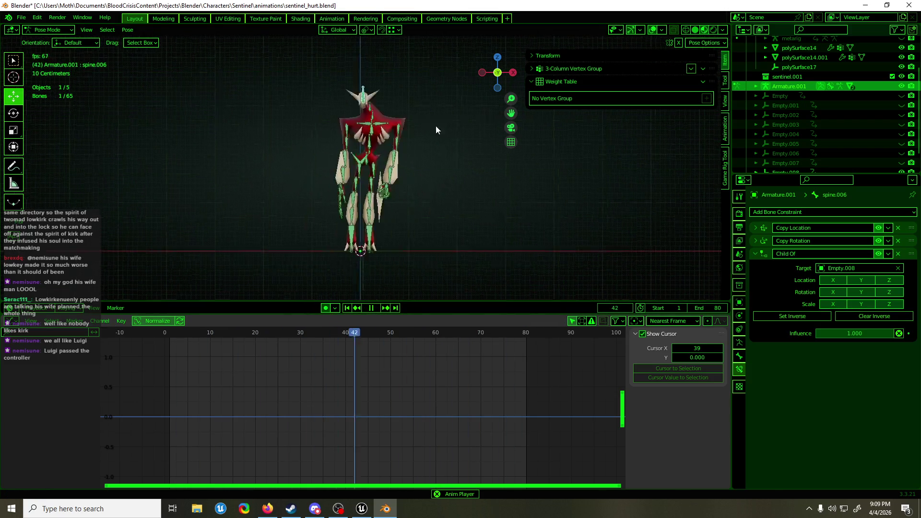
scroll(431, 160, up, 4)
key(ctrl+s)
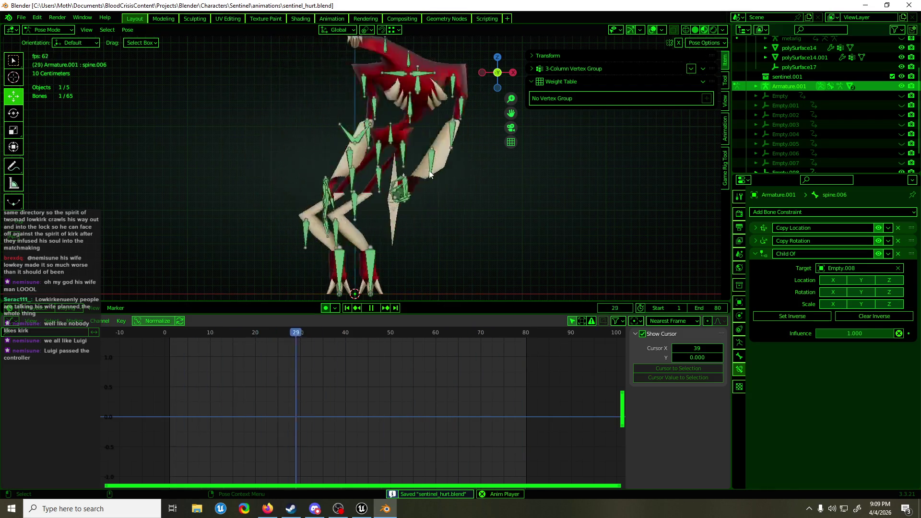
Step: Hide overlays, view the character from the side, stop playback at frame 22, and open Viewport Overlays
key(shift+alt+z)
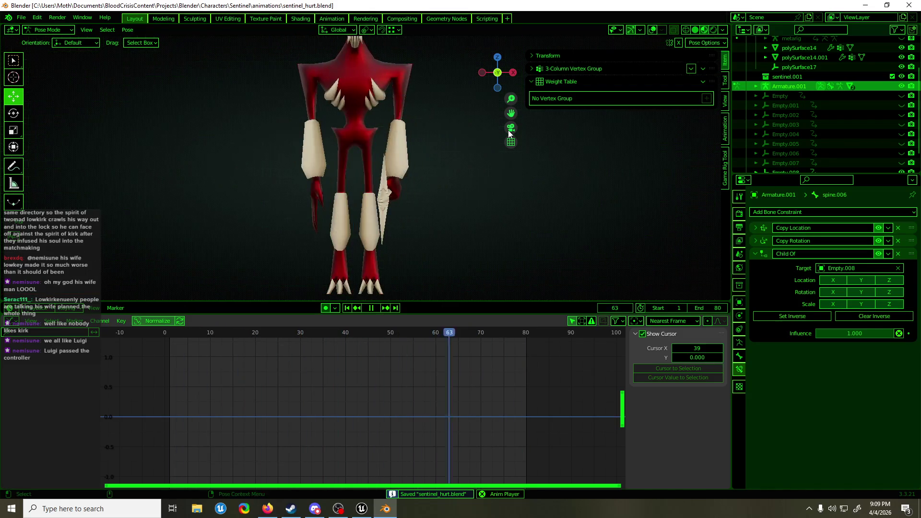
scroll(402, 177, down, 4)
middle_drag(401, 179, 413, 186)
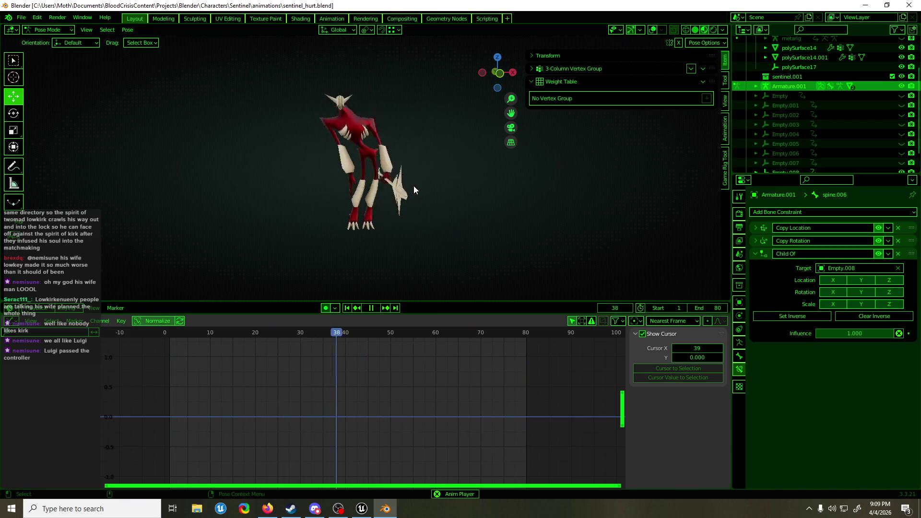
mouse_move(414, 185)
middle_down()
mouse_move(505, 194)
mouse_move(390, 193)
middle_up()
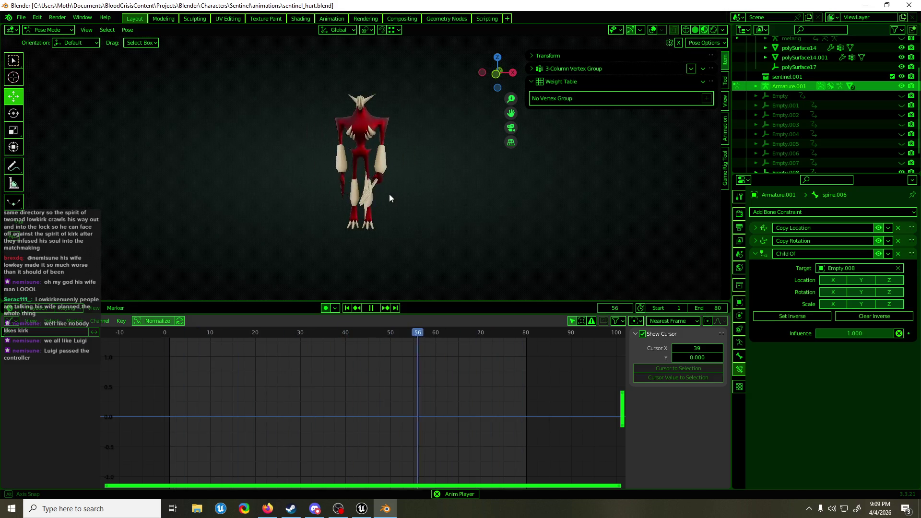
key(space)
drag(175, 332, 263, 332)
click(658, 31)
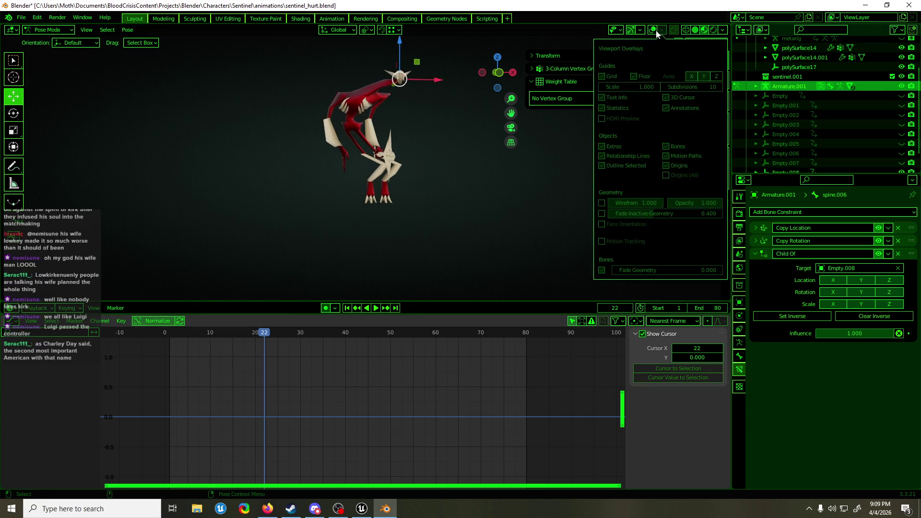
Step: Turn the viewport overlays back on and return the rig to Object Mode
click(653, 29)
scroll(405, 240, up, 6)
click(436, 234)
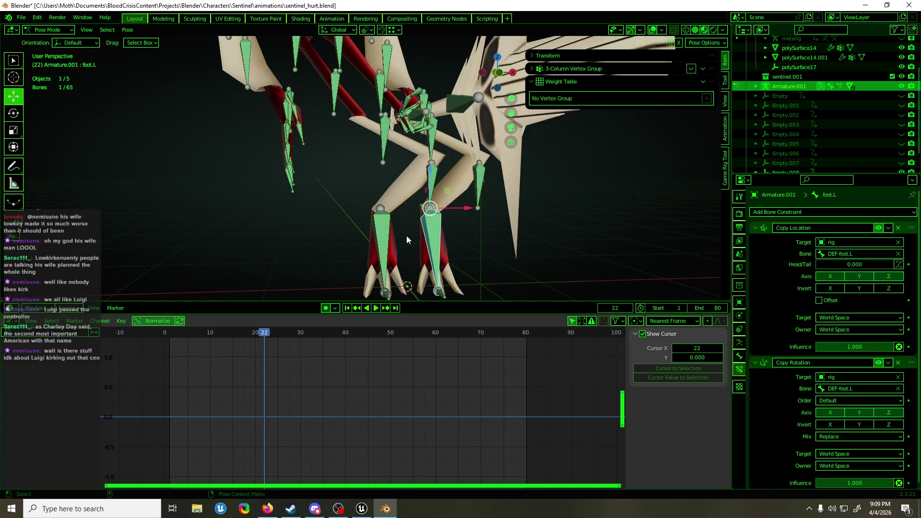
scroll(401, 221, down, 5)
key(ctrl+Tab)
Step: Unhide Empty through Empty.008 in the Outliner and select all of them
click(837, 96)
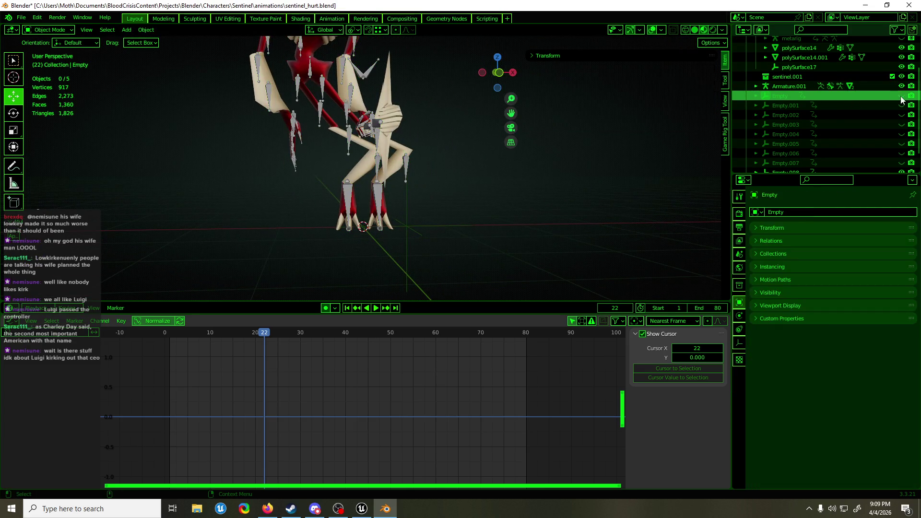
click(902, 96)
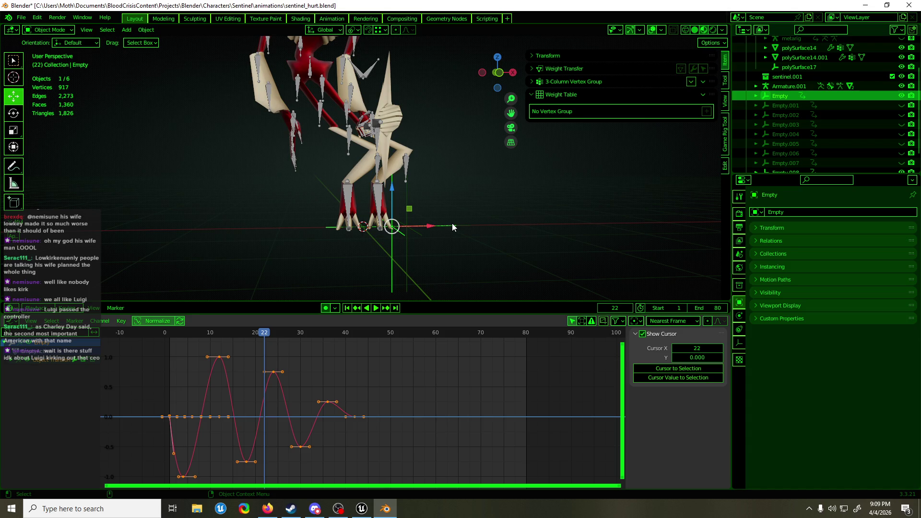
click(837, 106)
scroll(833, 119, down, 1)
drag(902, 144, 891, 96)
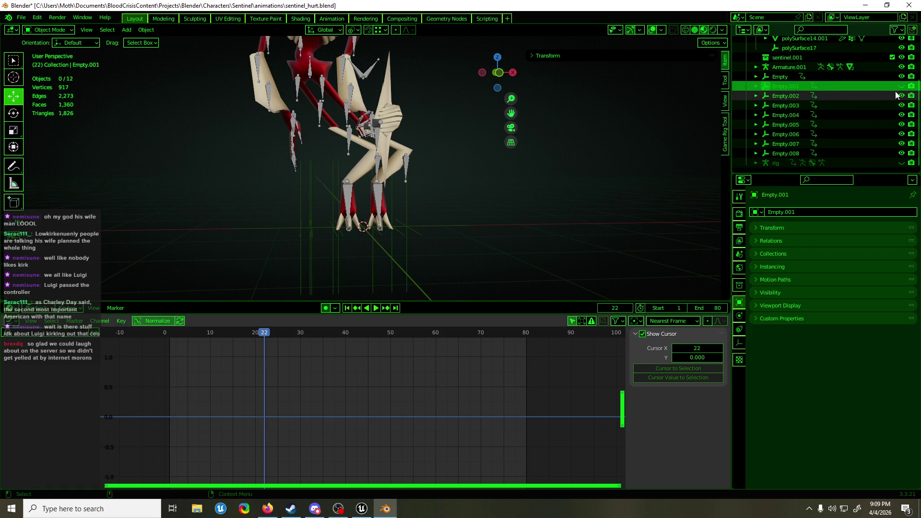
key(alt+h)
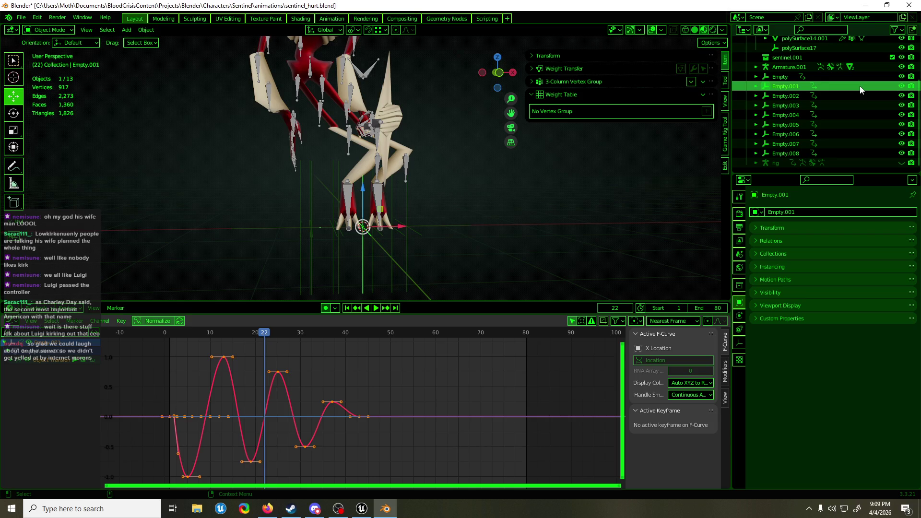
click(839, 154)
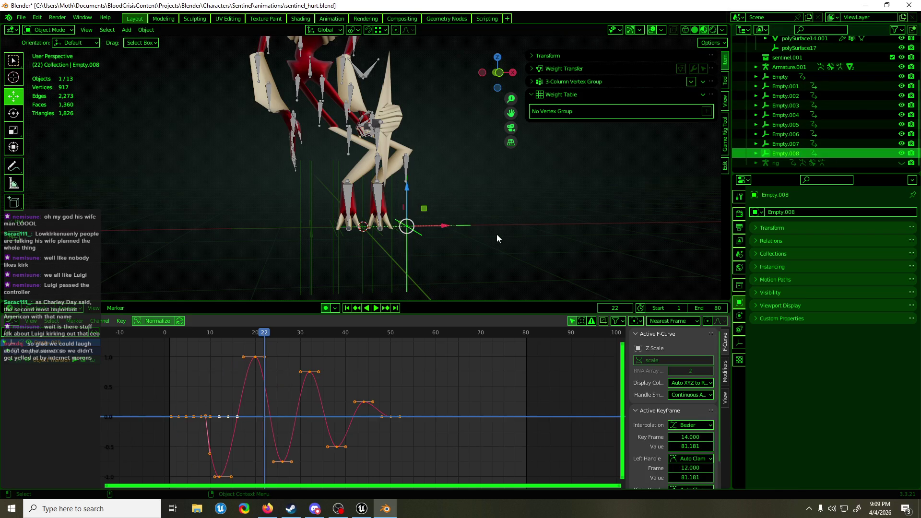
shift+click(839, 78)
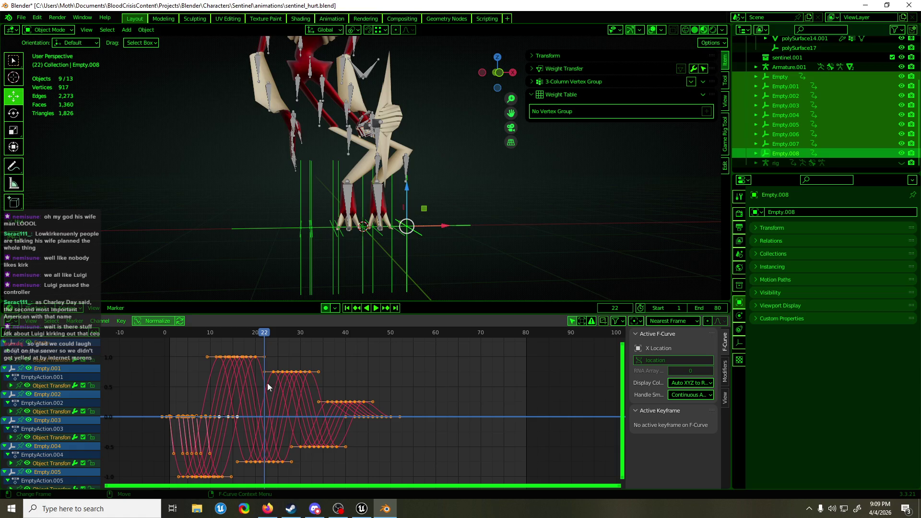
Step: Shift all the empties' wobble keyframes 0.5 frames later, then duplicate Empty
click(201, 384)
drag(201, 384, 333, 389)
key(g)
key(x)
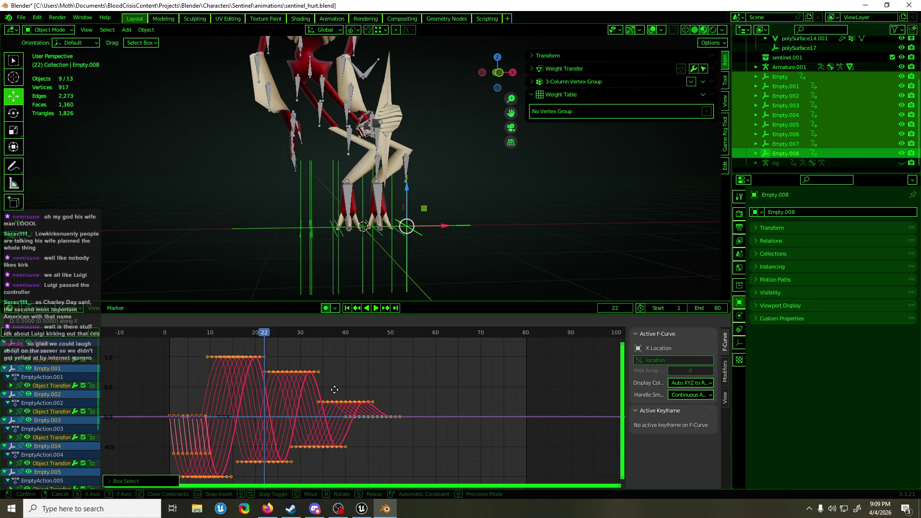
click(337, 390)
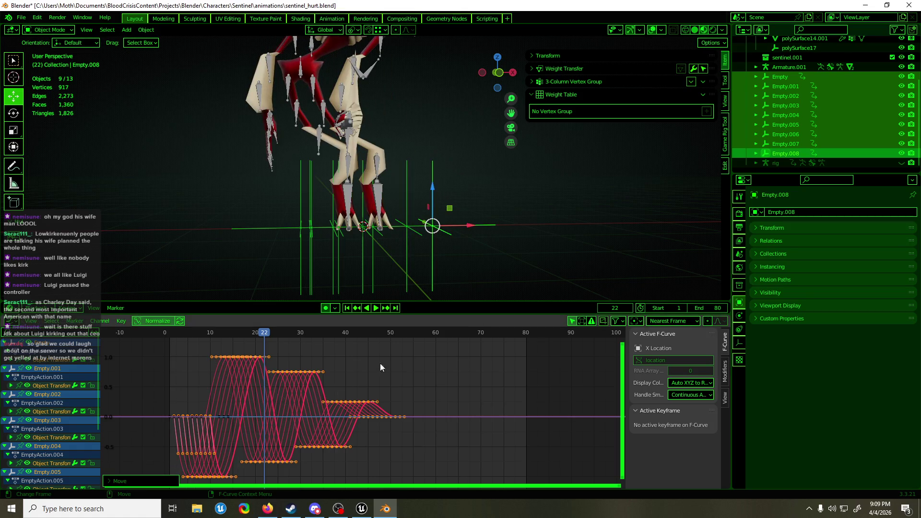
click(827, 77)
key(shift+d)
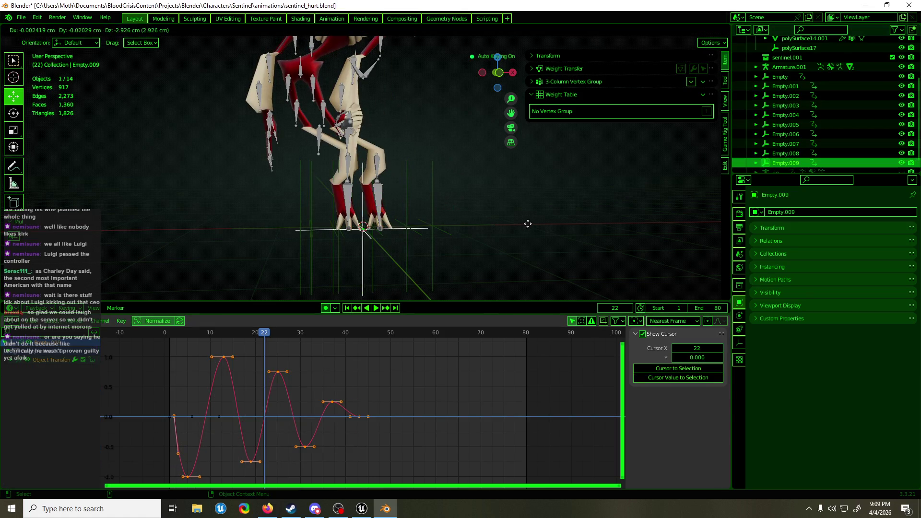
Step: Keep the duplicate in place and rename Empty.009 to Emptybase
right_click(528, 224)
double_click(787, 163)
click(798, 159)
drag(798, 160, 789, 160)
text(base)
key(Return)
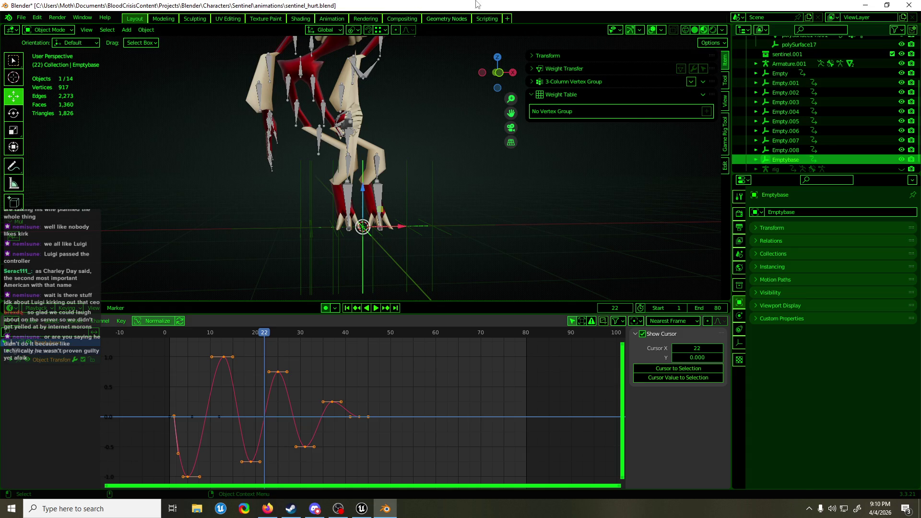
mouse_move(450, 118)
middle_down()
mouse_move(450, 184)
mouse_move(429, 211)
middle_up()
Step: Shift Emptybase's keyframes earlier in the timeline
drag(223, 377, 206, 382)
key(g)
click(203, 381)
Step: In Armature.001 pose mode, copy the Child Of constraint to shin.R.001
click(355, 214)
key(ctrl+Tab)
scroll(355, 220, up, 4)
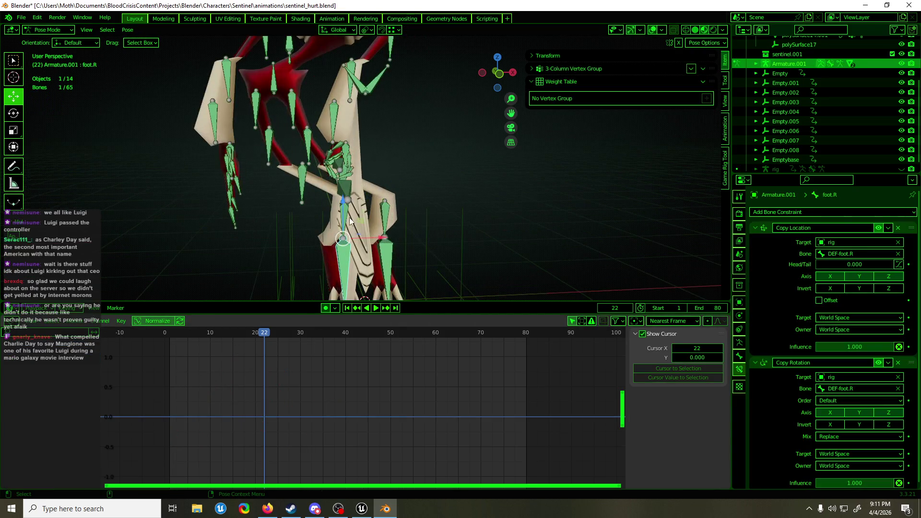
shift+click(349, 222)
click(889, 254)
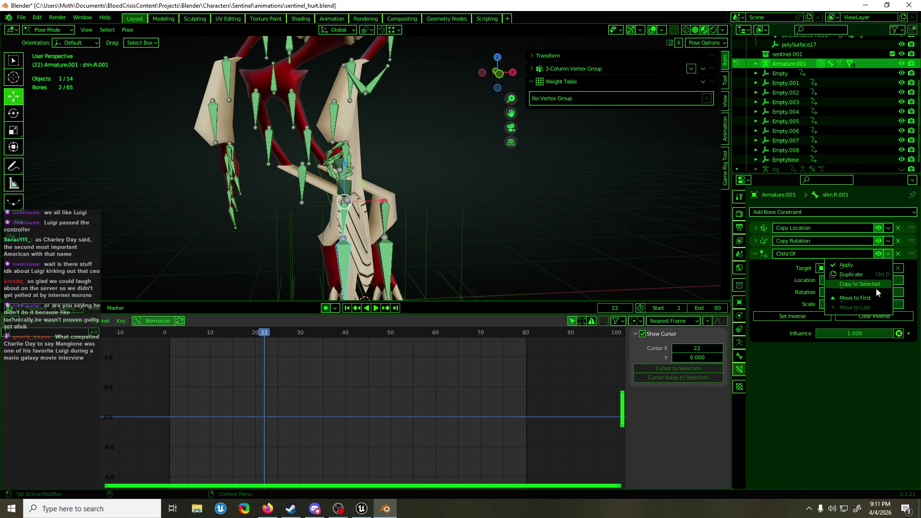
click(876, 284)
Step: Set foot.R's Child Of target to Emptybase and scrub back to frame 14
mouse_move(415, 178)
middle_down()
mouse_move(367, 194)
mouse_move(365, 162)
middle_up()
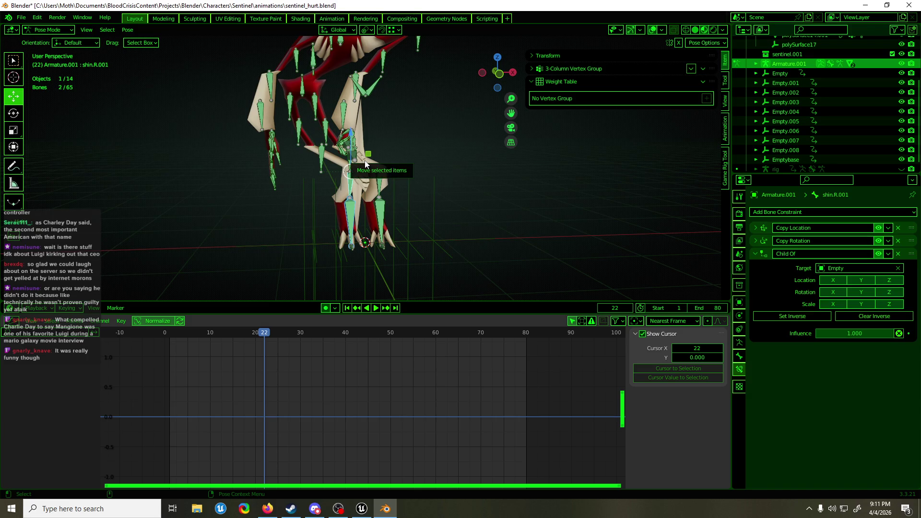
click(353, 222)
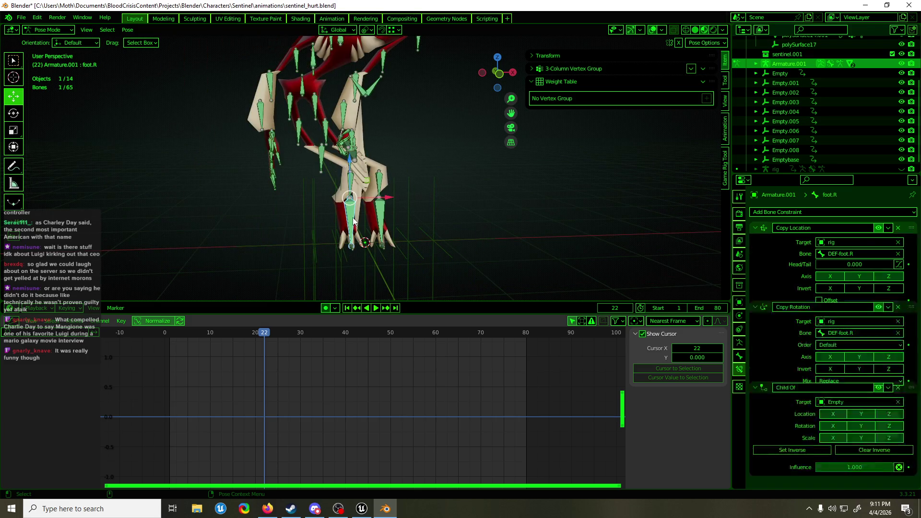
click(756, 228)
click(756, 240)
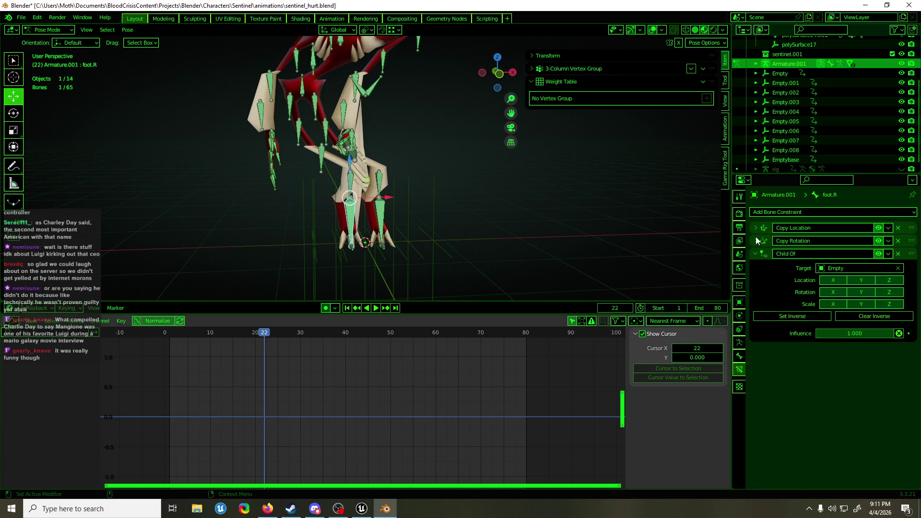
click(858, 270)
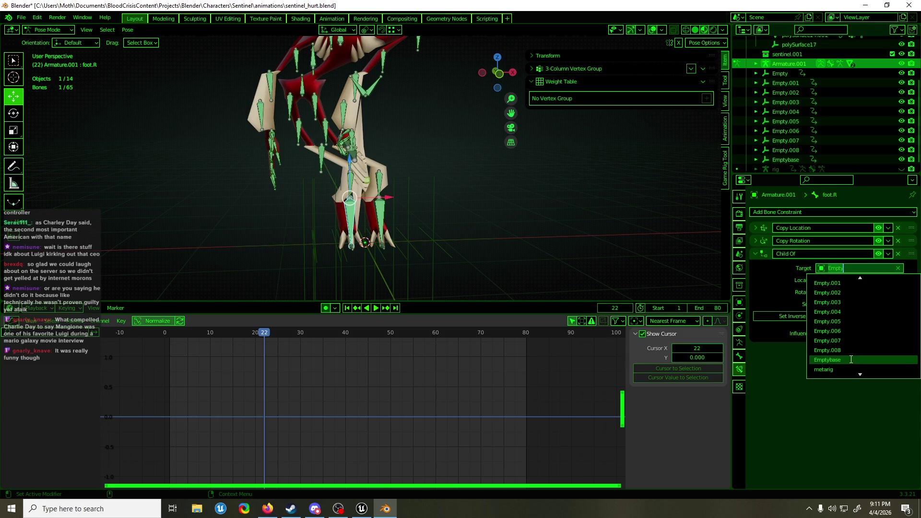
click(851, 363)
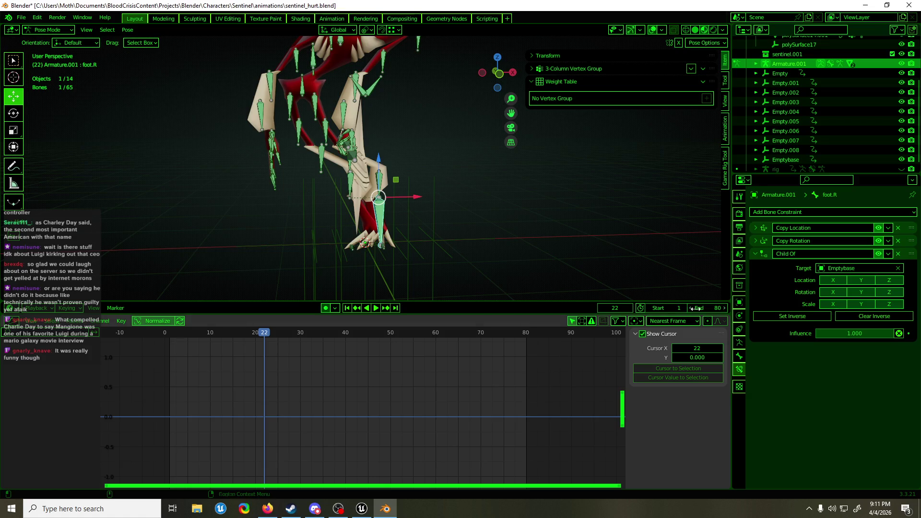
mouse_move(248, 332)
mouse_down()
mouse_move(228, 333)
mouse_move(260, 332)
mouse_up()
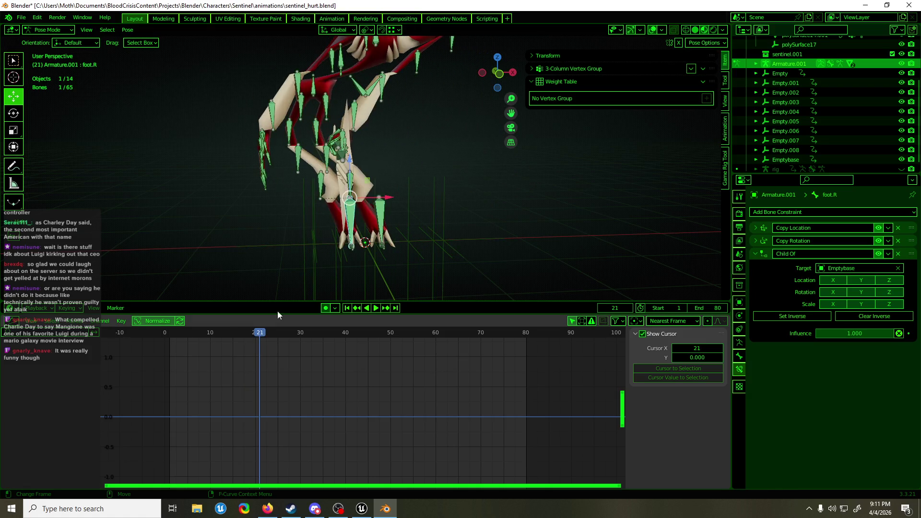
Step: Inspect the right toe and foot bones at frame 22, then edit polySurface14
shift+click(352, 246)
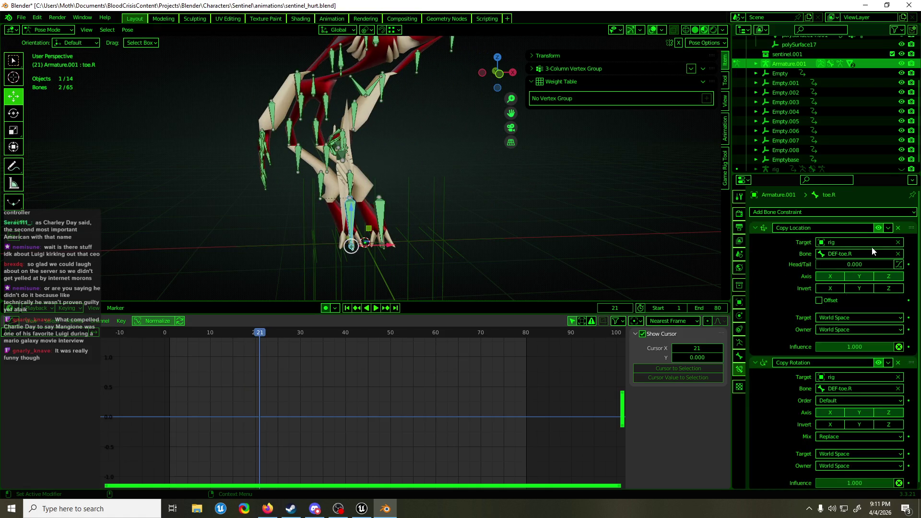
drag(759, 229, 758, 241)
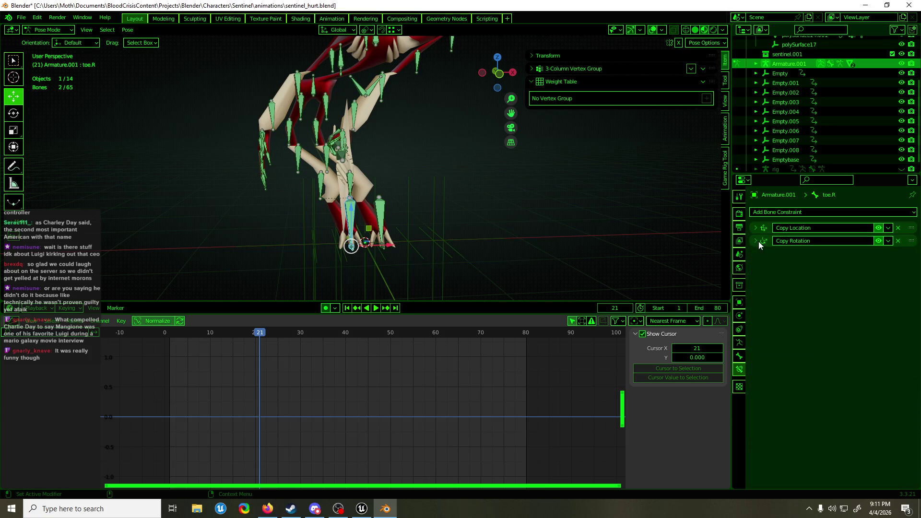
shift+click(375, 232)
shift+click(383, 244)
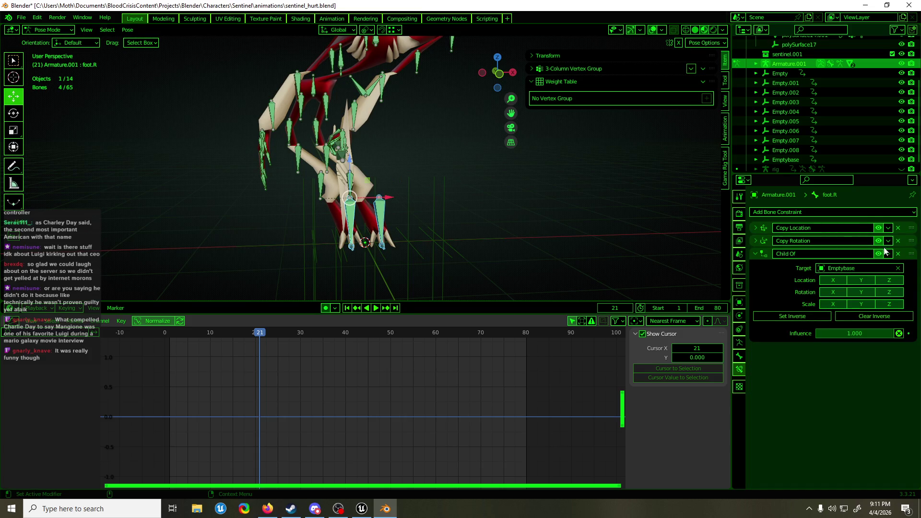
click(889, 254)
mouse_move(257, 332)
mouse_down()
mouse_move(224, 333)
mouse_move(269, 333)
mouse_up()
click(392, 191)
key(Tab)
Step: Select three edges on polySurface14's lower leg
key(KP_Decimal)
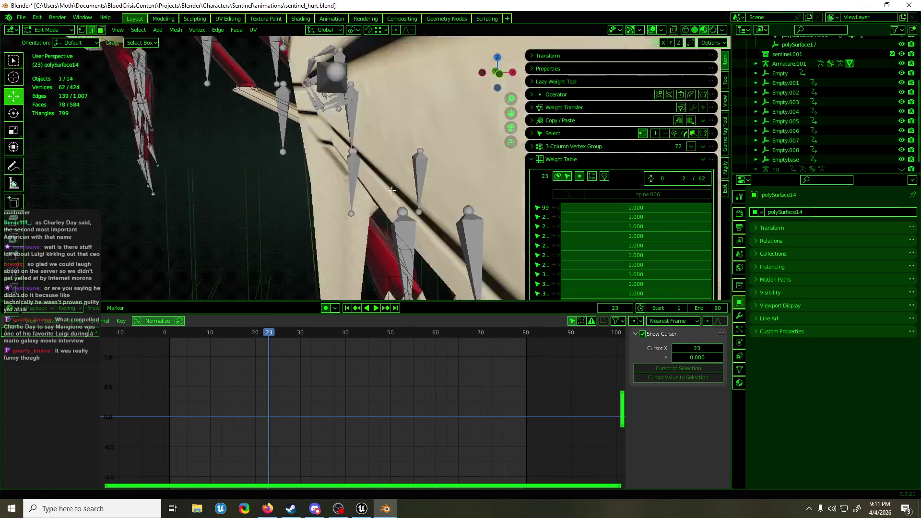
scroll(392, 191, down, 2)
click(332, 197)
key(KP_Decimal)
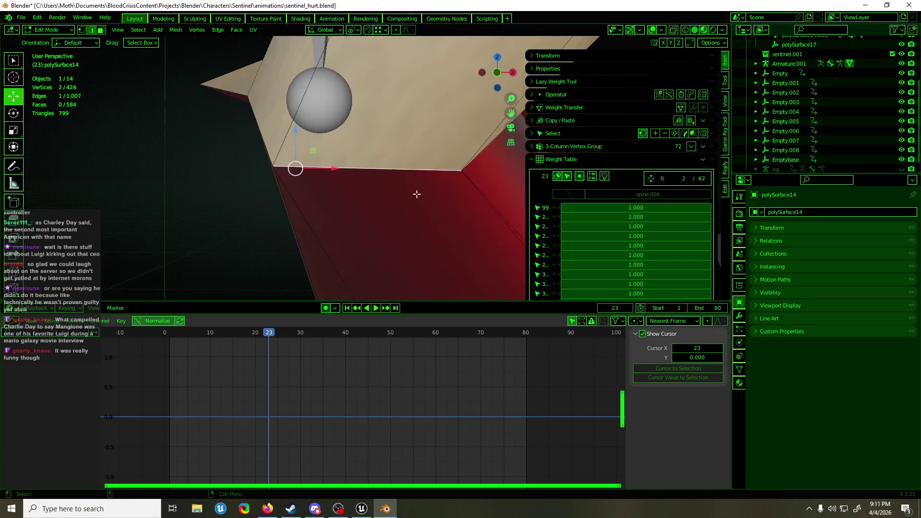
scroll(416, 193, down, 2)
shift+click(298, 158)
key(KP_Decimal)
mouse_move(367, 158)
middle_down()
mouse_move(415, 152)
mouse_move(380, 141)
mouse_move(586, 37)
mouse_move(504, 96)
mouse_move(432, 170)
middle_up()
shift+click(375, 144)
key(KP_Decimal)
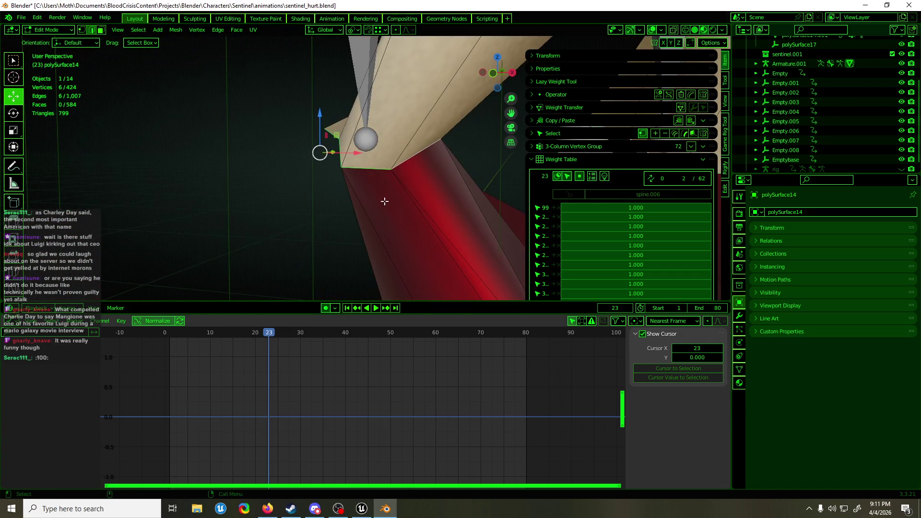
Step: In Weight Paint, set the weight to 0.5 and assign it to foot.L
key(ctrl+Tab)
scroll(446, 158, down, 3)
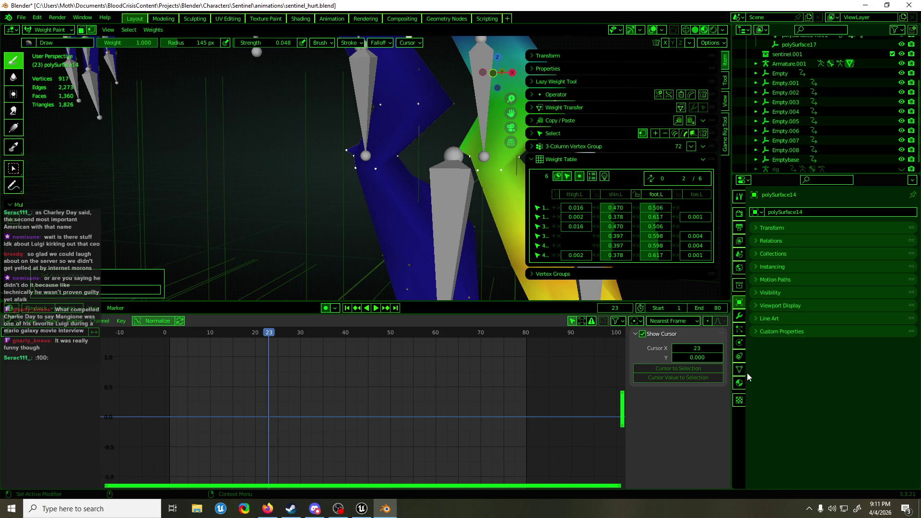
click(740, 370)
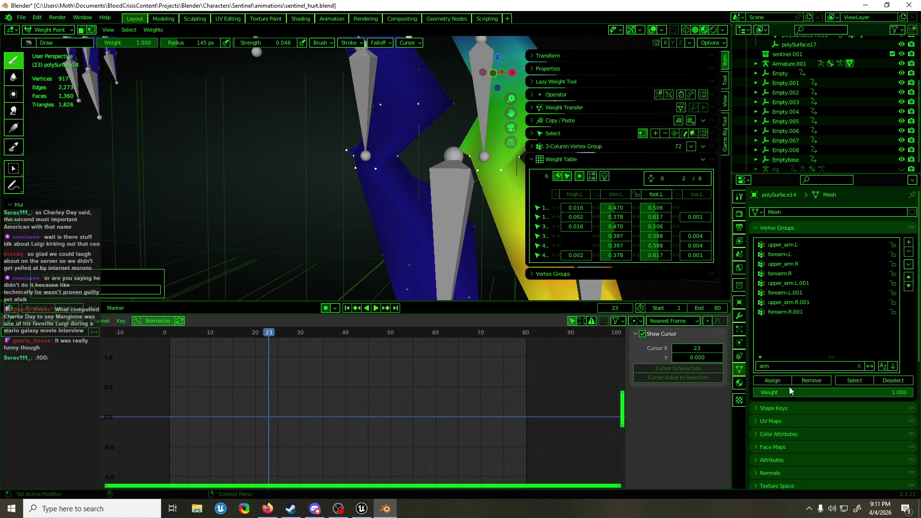
click(791, 391)
text(0.5)
key(Return)
click(773, 380)
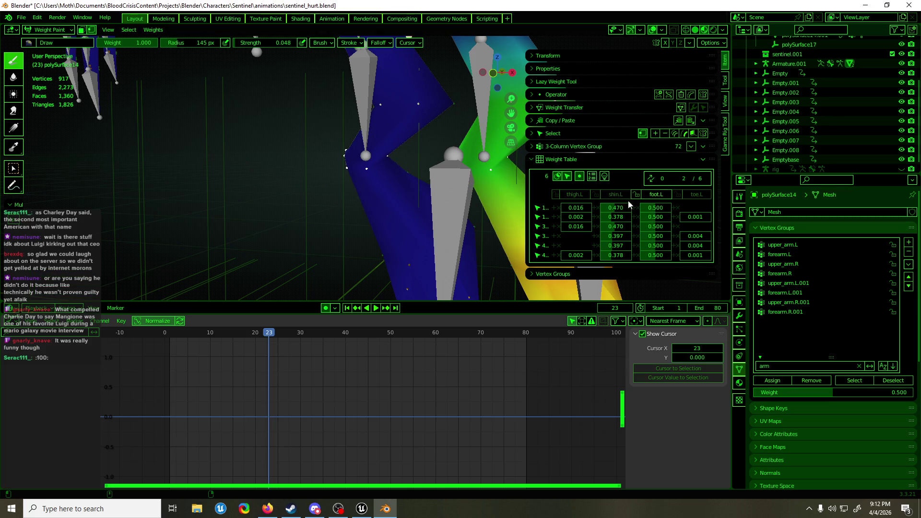
Step: Assign 0.5 to shin.L and remove the vertices from toe.L and thigh.L
click(624, 195)
click(781, 380)
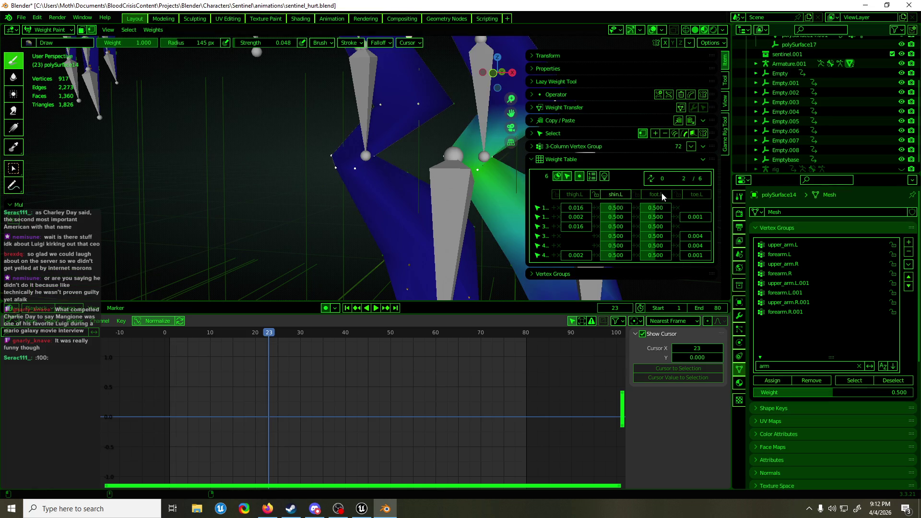
click(699, 194)
click(825, 379)
click(593, 197)
click(811, 380)
Step: Filter groups by 'sh', assign 0.5 to shin.L.001, and remove from shin.L
click(796, 367)
text(sh)
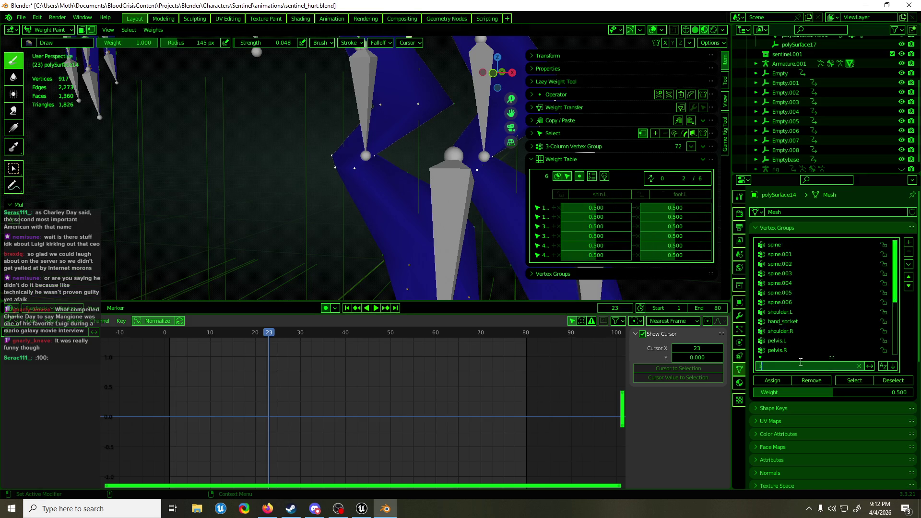
key(Return)
click(787, 284)
click(780, 380)
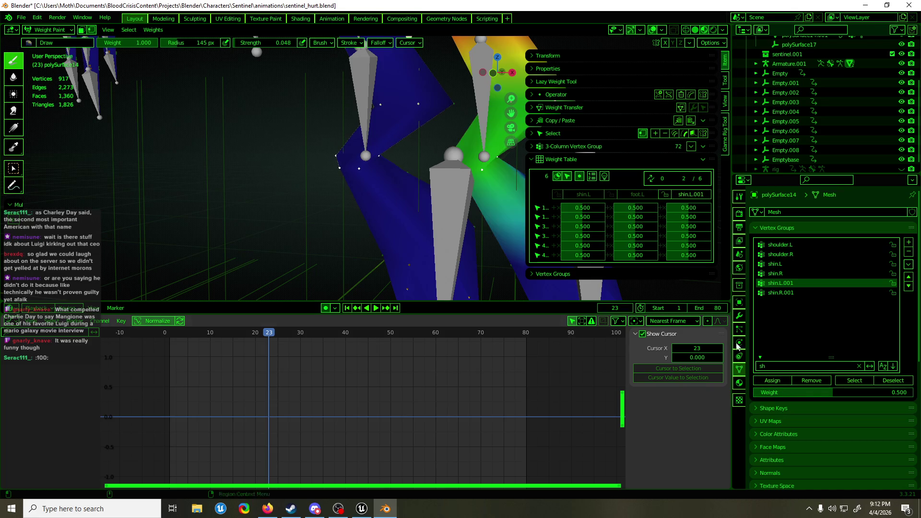
click(584, 195)
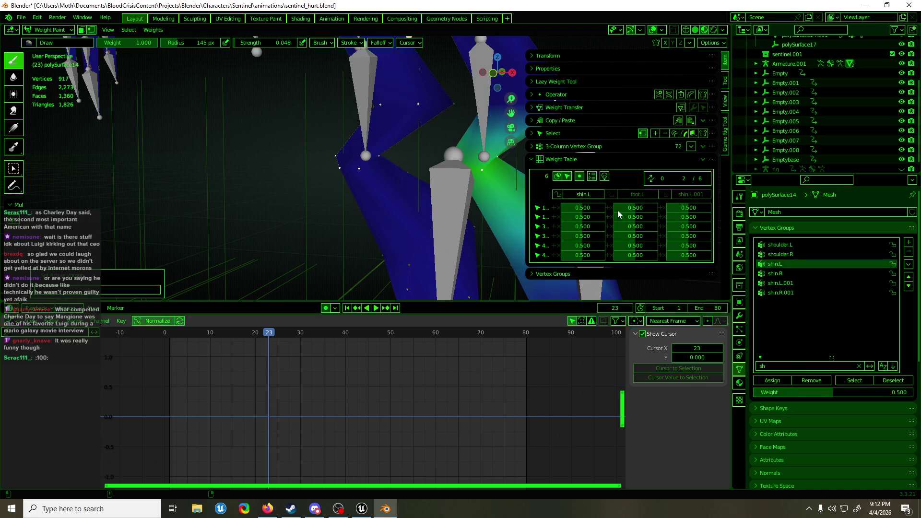
click(812, 380)
Step: Switch to front view, return to Object Mode, and play the animation
key(KP_1)
scroll(472, 186, down, 2)
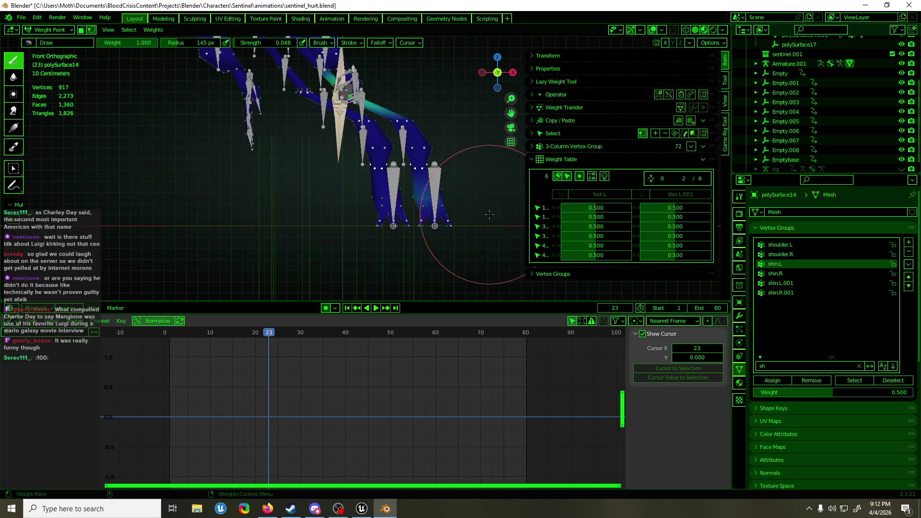
key(ctrl+Tab)
key(space)
Step: Scrub the animation from frame 22 to check the pose, then save
click(262, 334)
mouse_move(263, 334)
mouse_down()
mouse_move(212, 332)
mouse_move(336, 332)
mouse_up()
scroll(445, 176, down, 3)
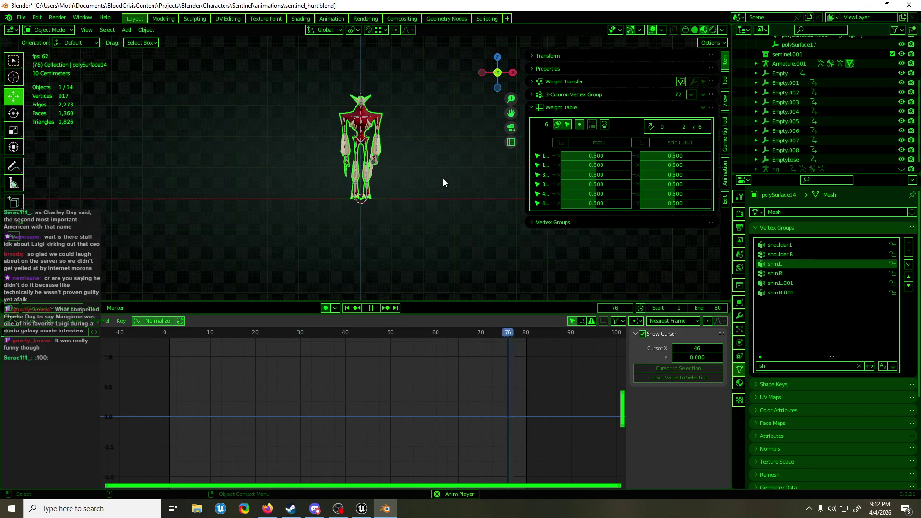
scroll(447, 140, up, 5)
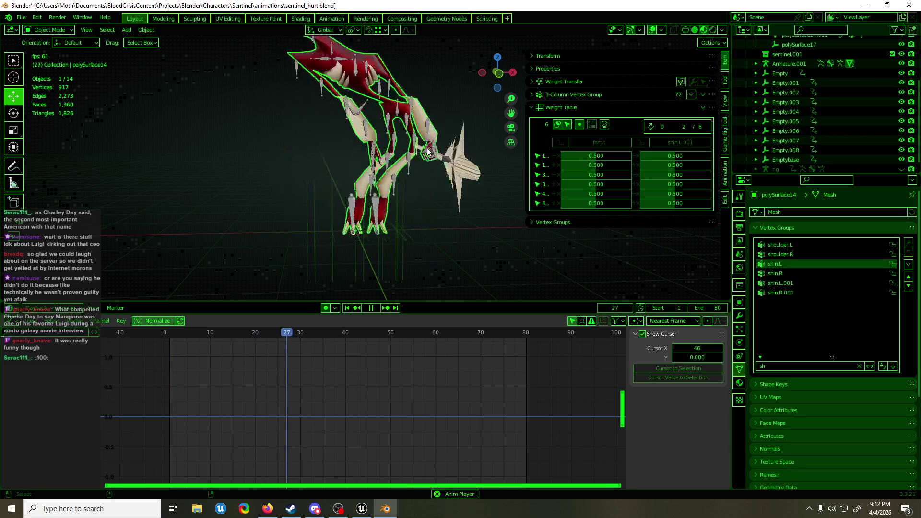
key(ctrl+s)
Step: Watch playback with overlays hidden, save, stop, and restore overlays
scroll(424, 133, down, 3)
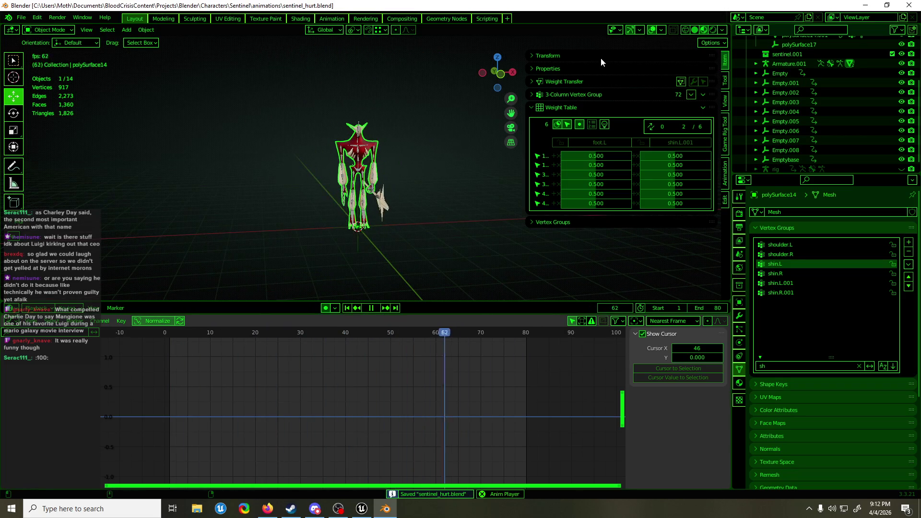
click(652, 30)
scroll(412, 162, up, 2)
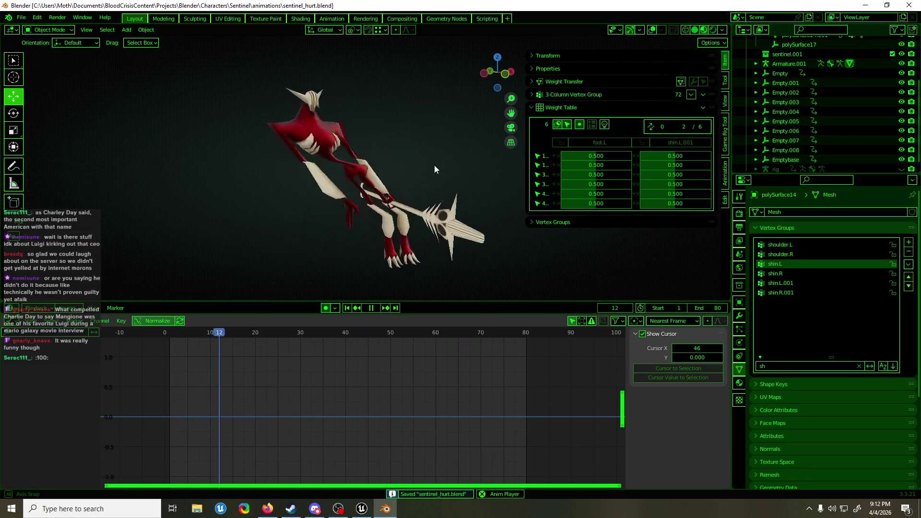
mouse_move(433, 168)
middle_down()
mouse_move(293, 175)
mouse_move(426, 155)
mouse_move(418, 163)
mouse_move(476, 165)
middle_up()
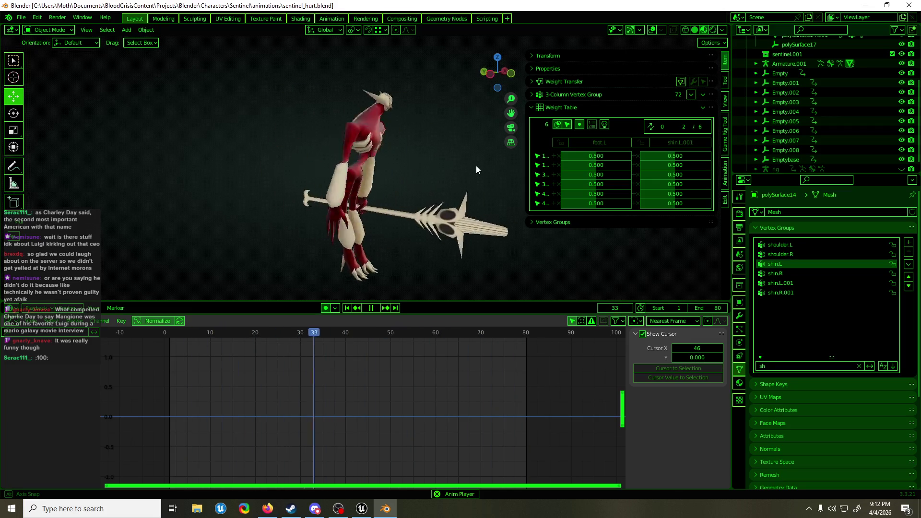
middle_drag(428, 196, 352, 200)
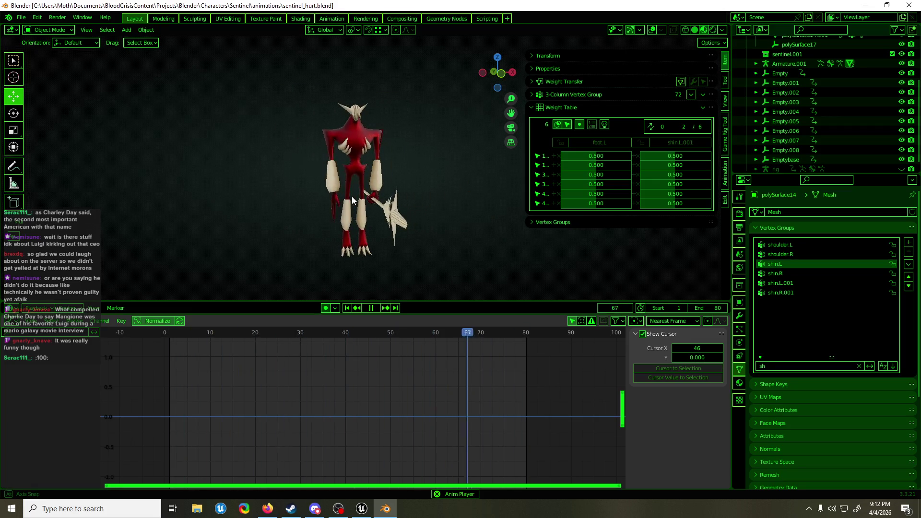
key(ctrl+s)
key(space)
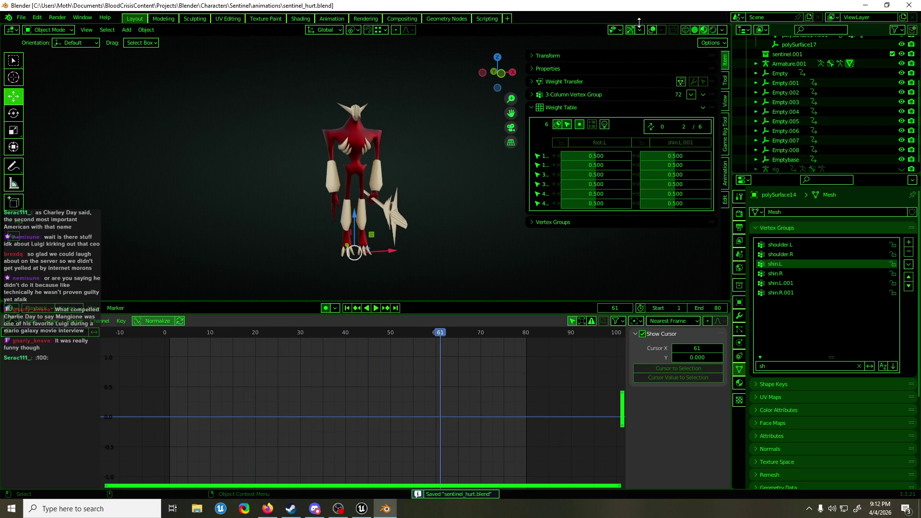
click(653, 31)
Step: Hide the empties Empty.002 through Emptybase and select Emptybase
scroll(393, 176, up, 5)
middle_drag(393, 176, 465, 201)
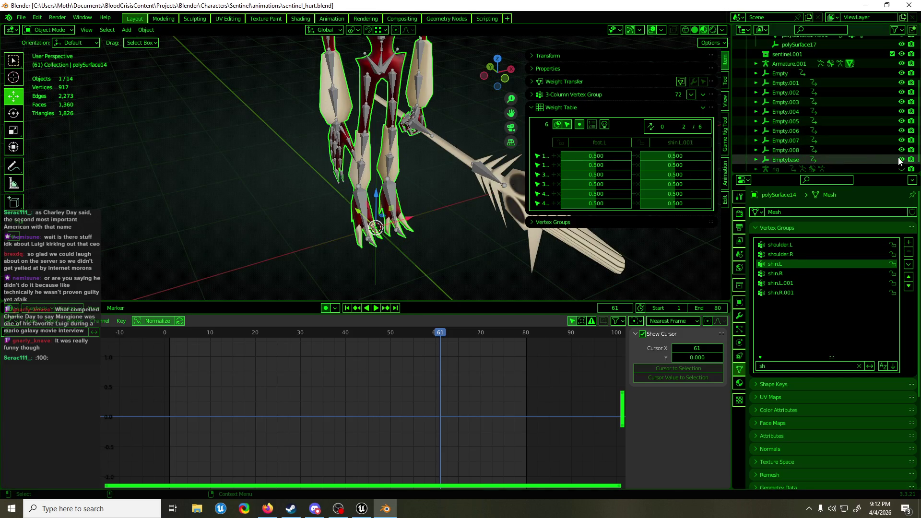
drag(902, 161, 902, 73)
click(833, 160)
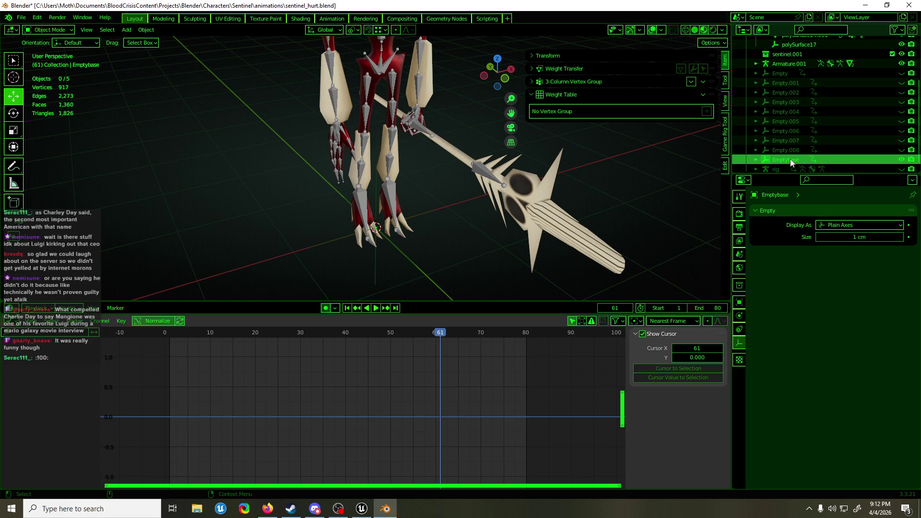
Step: Select Emptybase to show its X Location wobble curve and scrub to frame 4
click(777, 161)
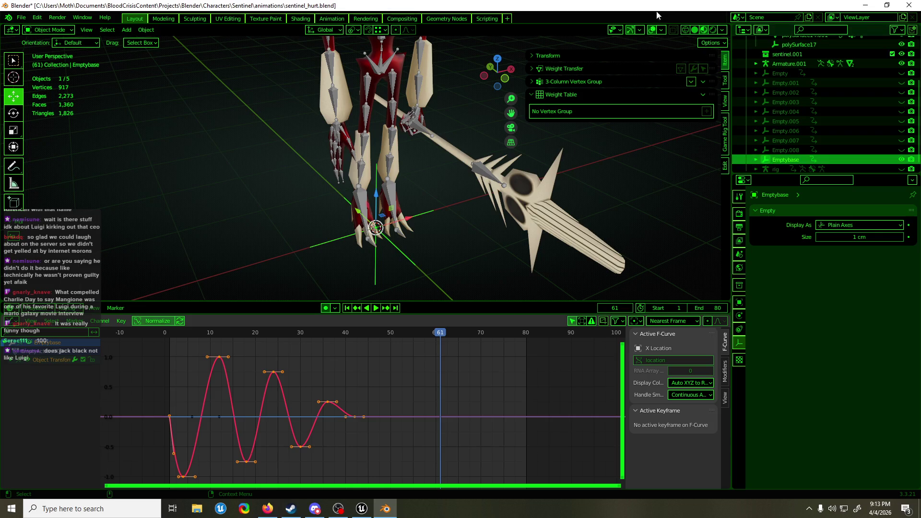
middle_drag(400, 94, 450, 140)
scroll(423, 115, down, 3)
middle_drag(435, 144, 346, 146)
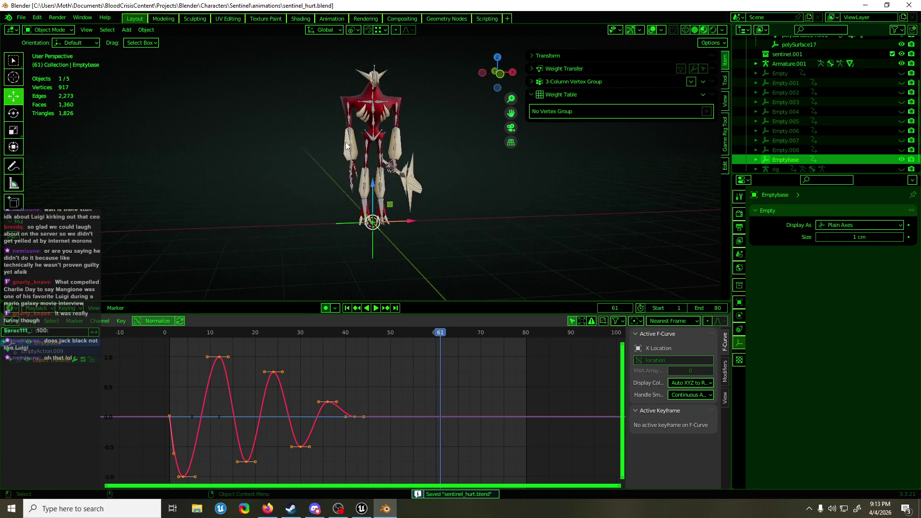
drag(169, 335, 183, 334)
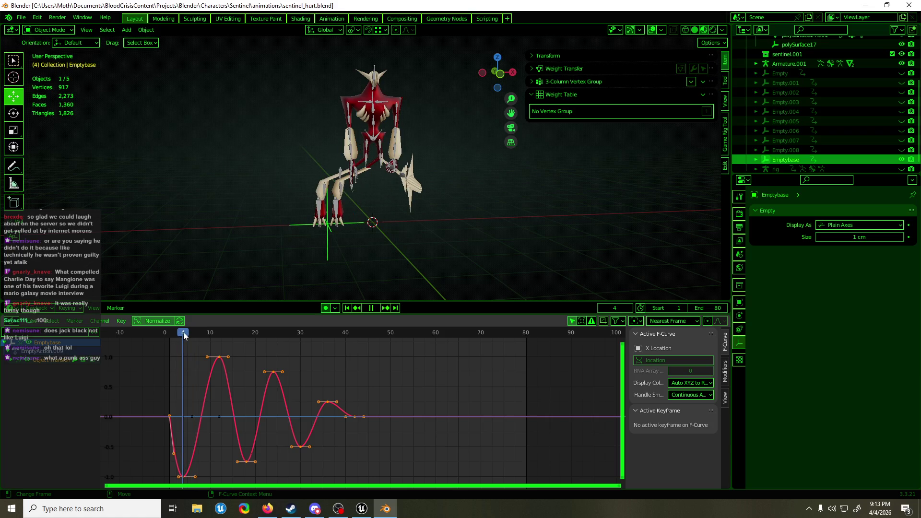
scroll(262, 206, up, 5)
Step: Select hand.R in pose mode and show its bone constraints
middle_drag(302, 190, 329, 152)
click(328, 153)
key(ctrl+Tab)
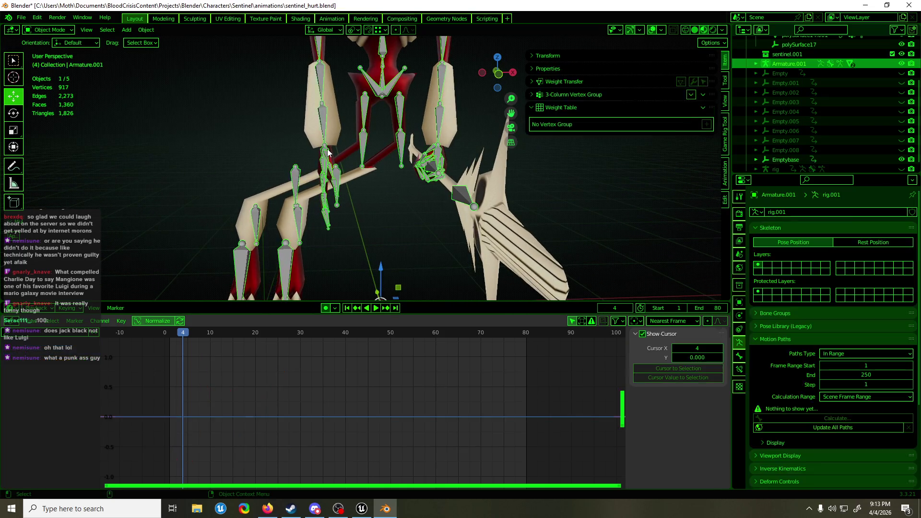
click(329, 153)
click(330, 149)
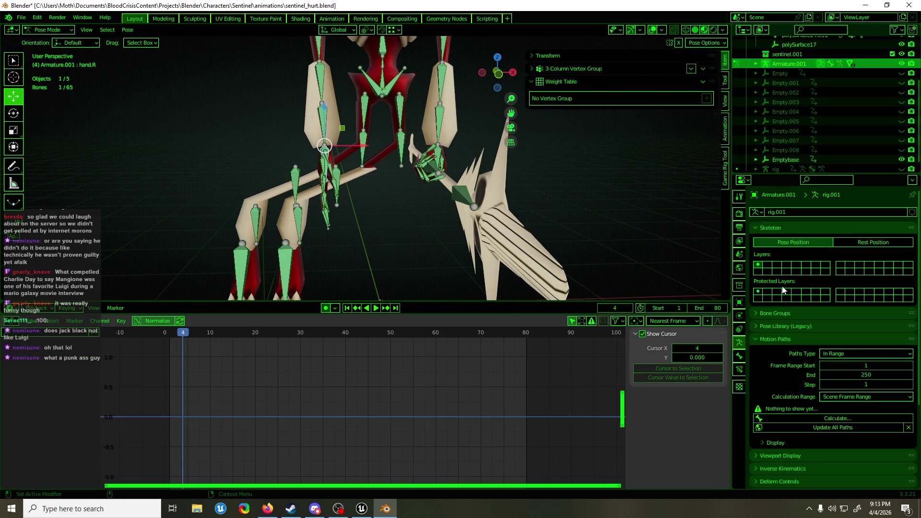
click(739, 372)
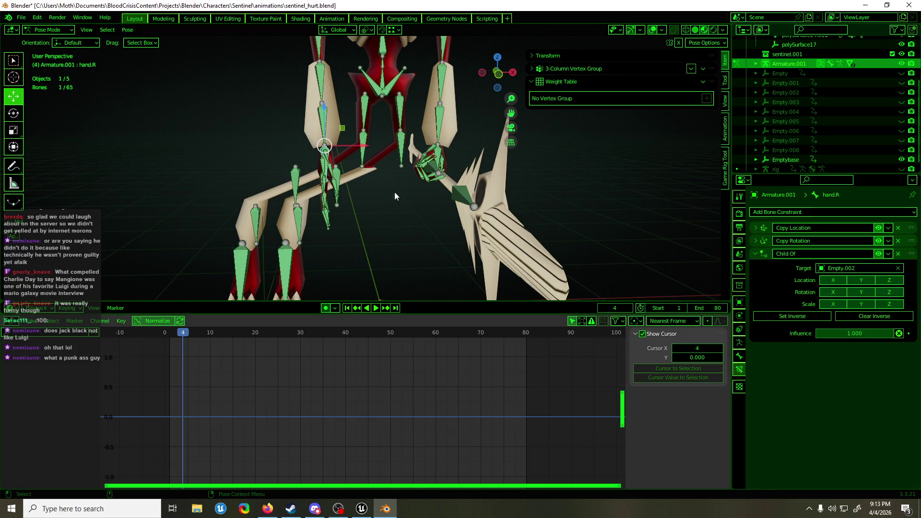
Step: Set hand.R's Child Of target to Empty.001
click(294, 183)
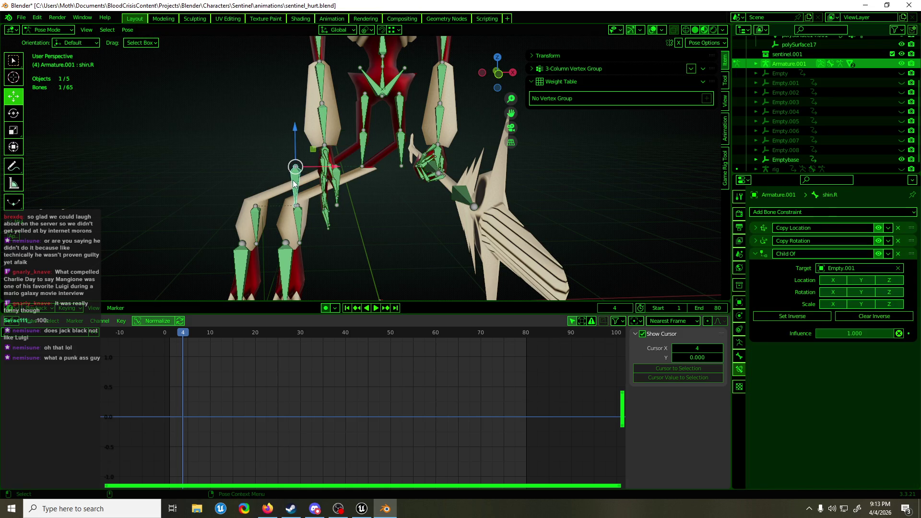
click(328, 147)
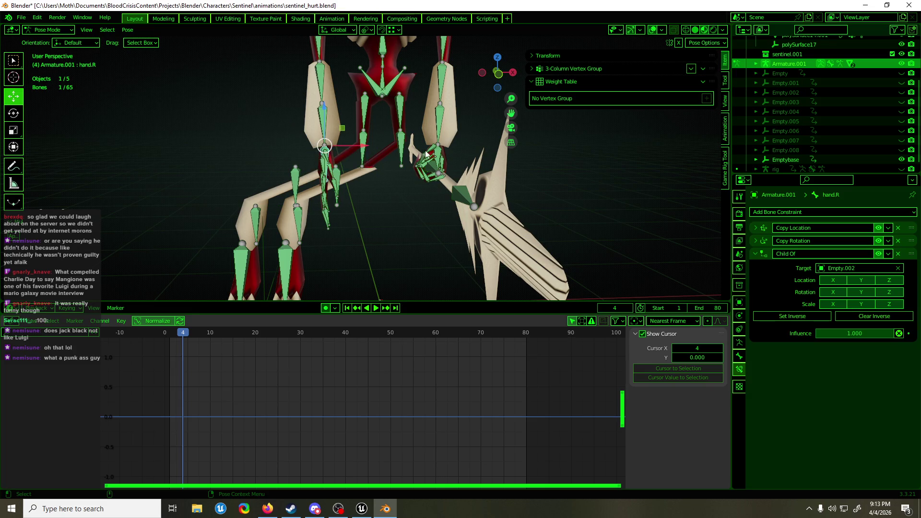
click(849, 268)
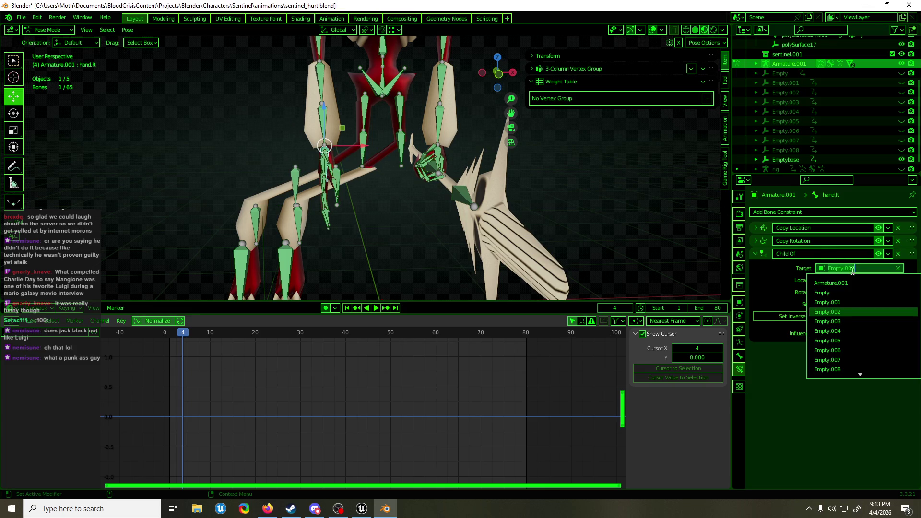
click(848, 306)
Step: Select the right palm, finger and thumb.01.R bones and collapse their copy constraints
mouse_move(368, 232)
middle_down()
mouse_move(415, 226)
mouse_move(375, 231)
mouse_move(398, 226)
mouse_move(354, 181)
mouse_move(365, 188)
middle_up()
shift+click(326, 163)
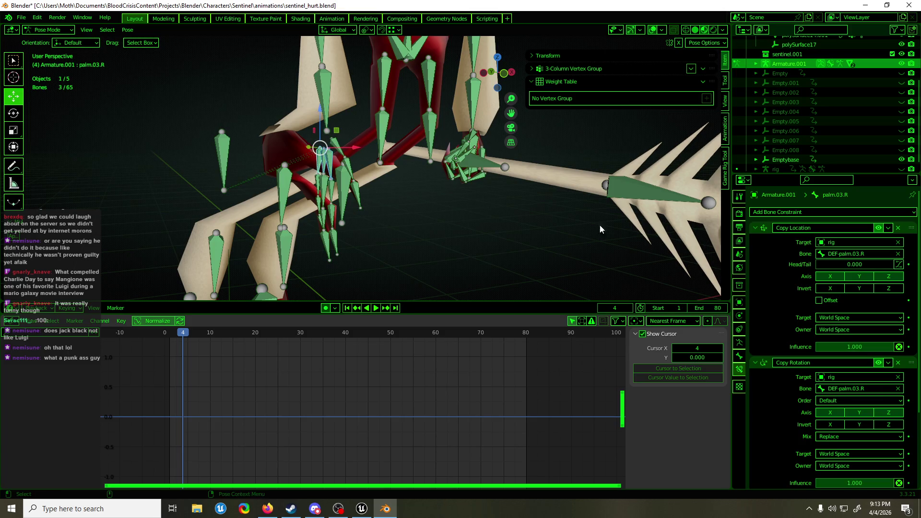
click(757, 228)
click(758, 241)
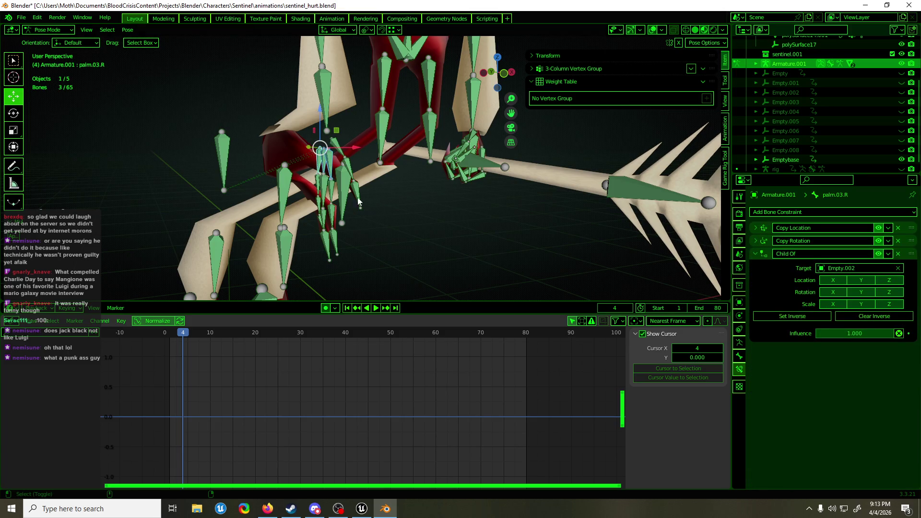
mouse_move(314, 178)
mouse_down()
mouse_move(365, 264)
mouse_move(353, 233)
mouse_up()
shift+click(338, 149)
mouse_move(362, 171)
middle_down()
mouse_move(325, 165)
mouse_move(361, 171)
middle_up()
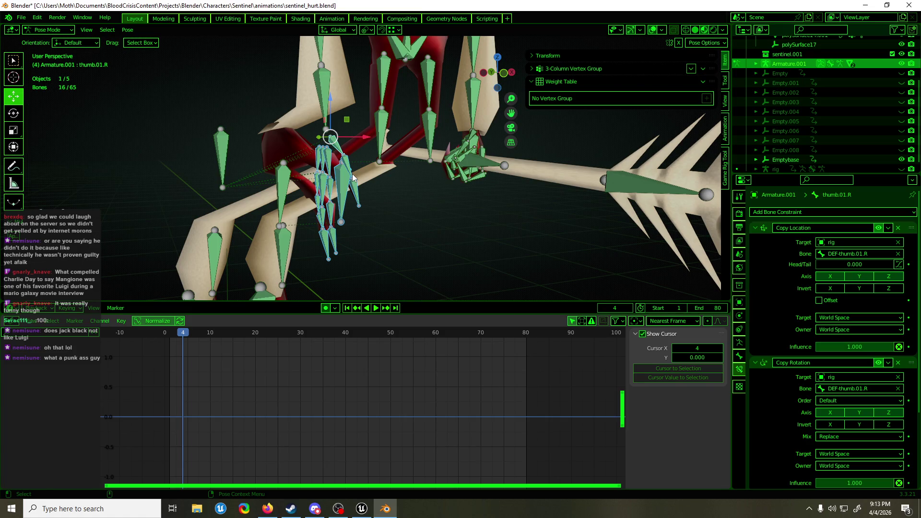
click(756, 229)
click(756, 241)
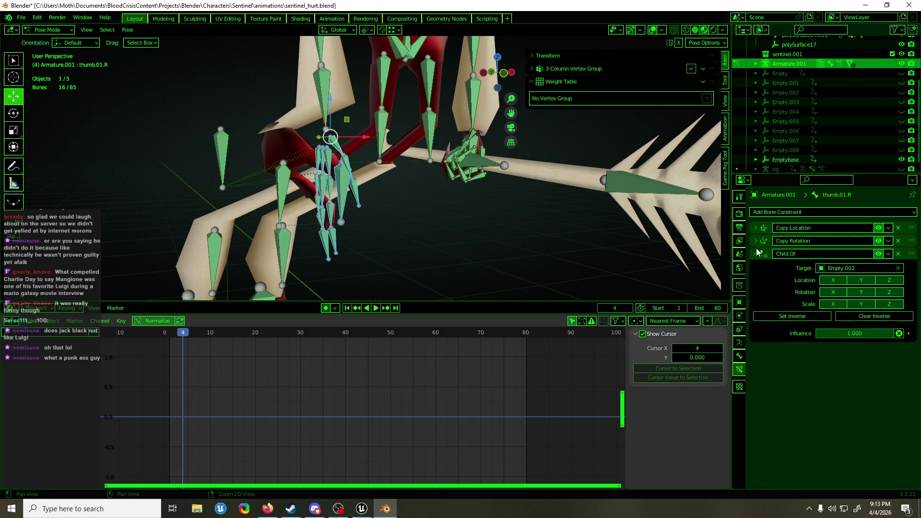
Step: Set the right finger bones' Child Of target to Empty.001
click(869, 268)
click(857, 302)
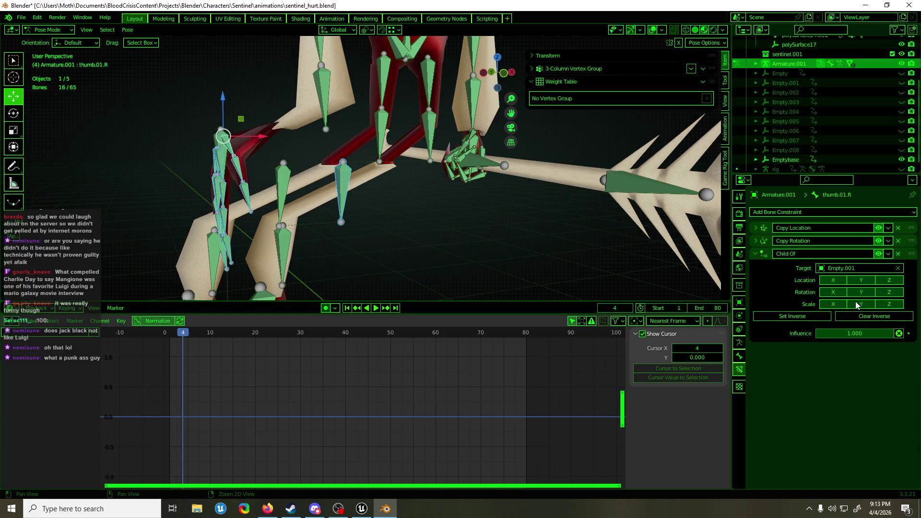
mouse_move(401, 231)
middle_down()
mouse_move(367, 231)
mouse_move(390, 237)
middle_up()
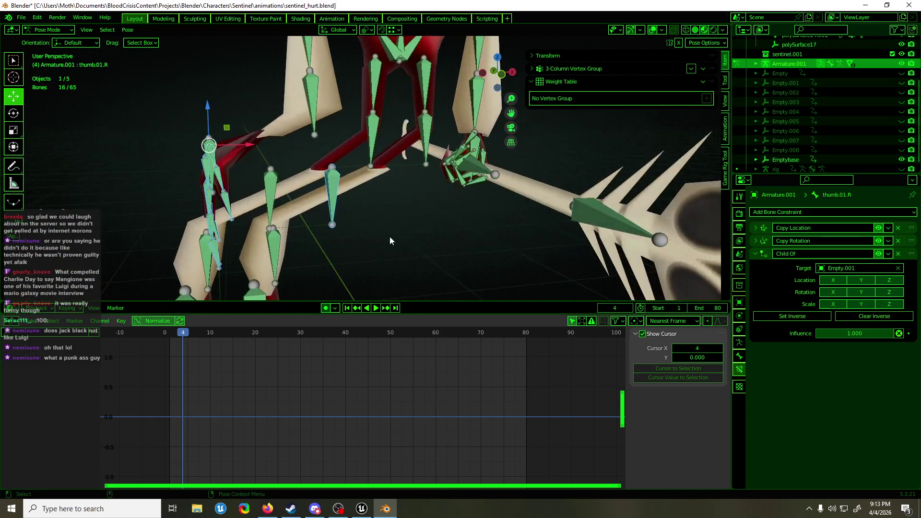
Step: Select the left hand, finger and forearm bones and target Empty.001
click(337, 211)
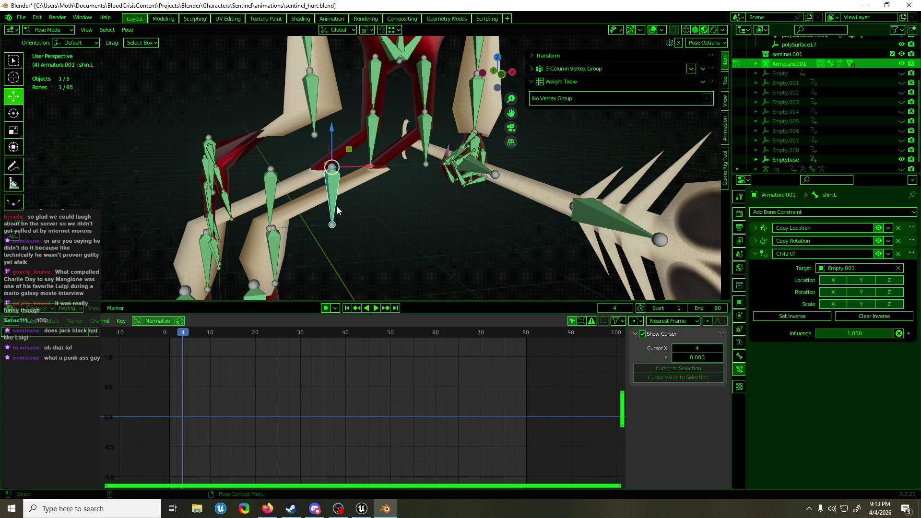
scroll(337, 206, down, 5)
mouse_move(336, 207)
middle_down()
mouse_move(372, 183)
mouse_move(352, 181)
mouse_move(360, 177)
middle_up()
scroll(364, 192, up, 2)
scroll(370, 184, up, 2)
drag(474, 180, 427, 140)
shift+click(511, 214)
drag(446, 189, 427, 179)
click(852, 268)
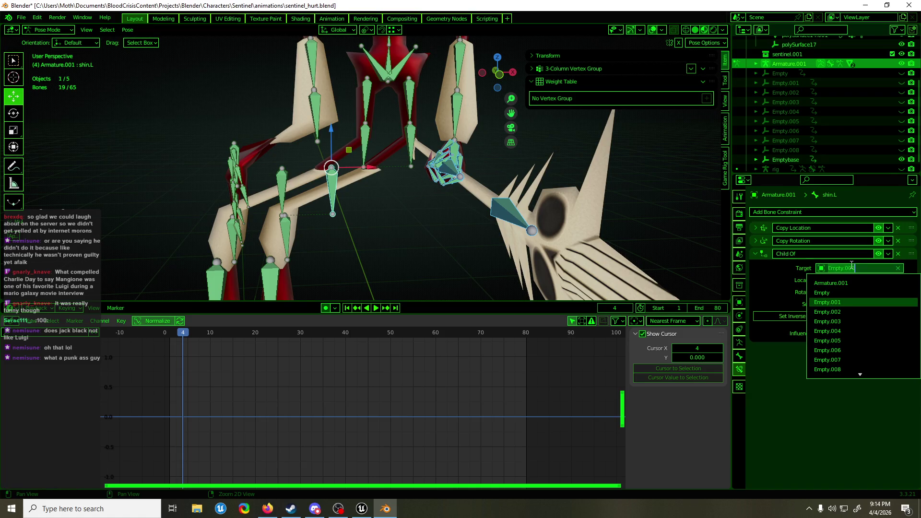
click(849, 302)
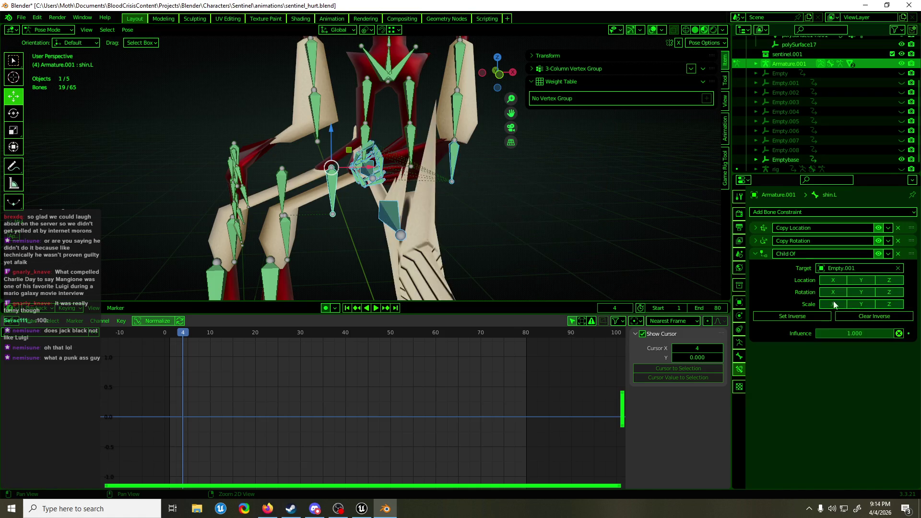
Step: Retarget hand.L's Child Of to Empty.001 and scrub frames 5 to 11
click(457, 169)
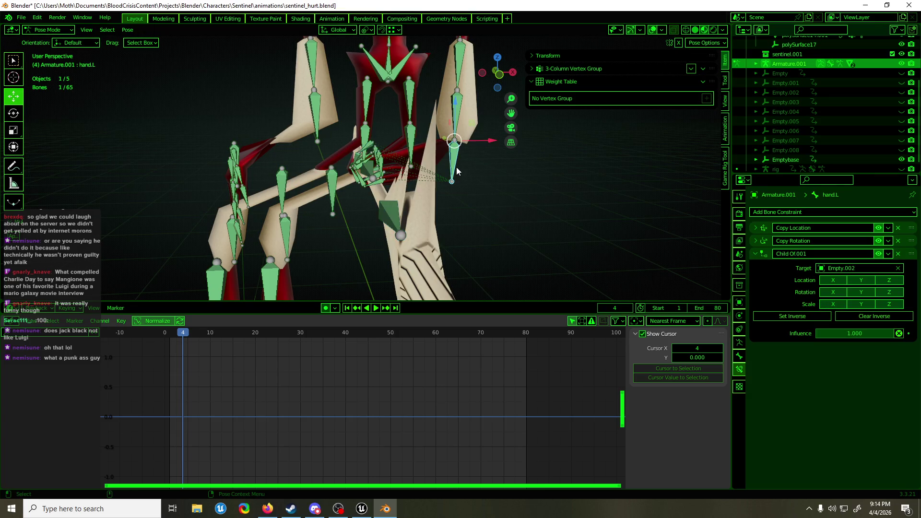
click(886, 267)
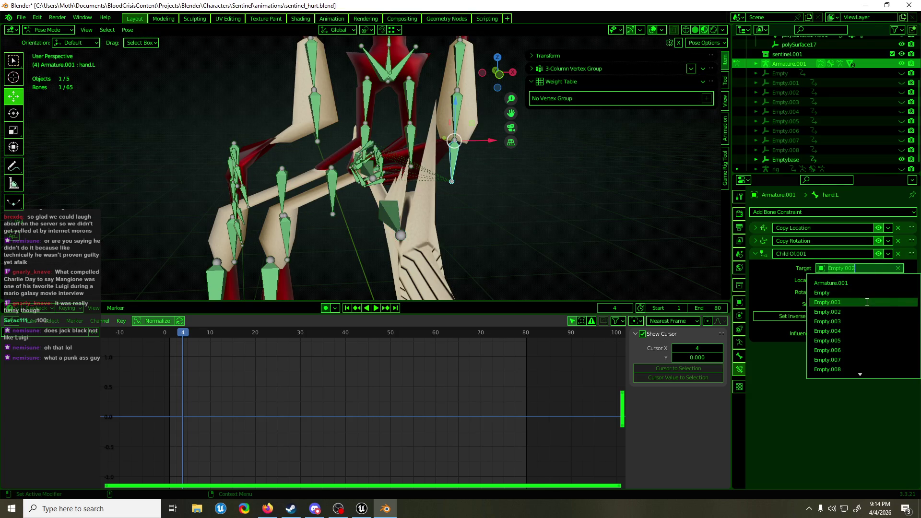
click(849, 302)
mouse_move(183, 334)
mouse_down()
mouse_move(172, 332)
mouse_move(212, 336)
mouse_up()
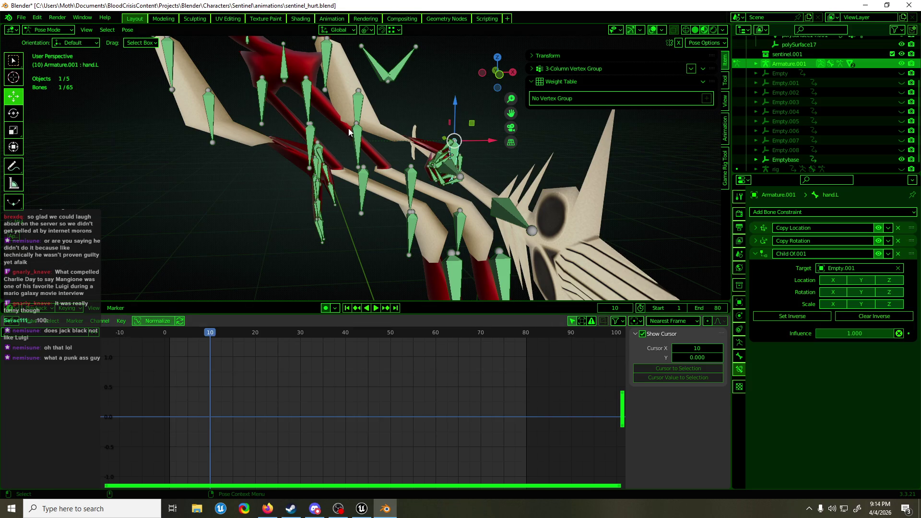
click(359, 113)
mouse_move(211, 332)
mouse_down()
mouse_move(185, 332)
mouse_move(263, 333)
mouse_up()
Step: Play the hurt animation from the first frame and save sentinel_hurt.blend
key(space)
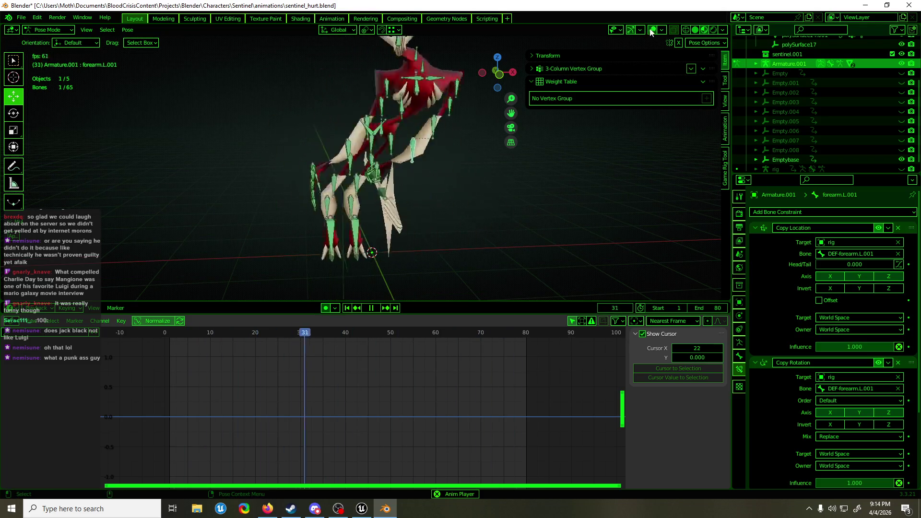
key(space)
click(170, 332)
key(space)
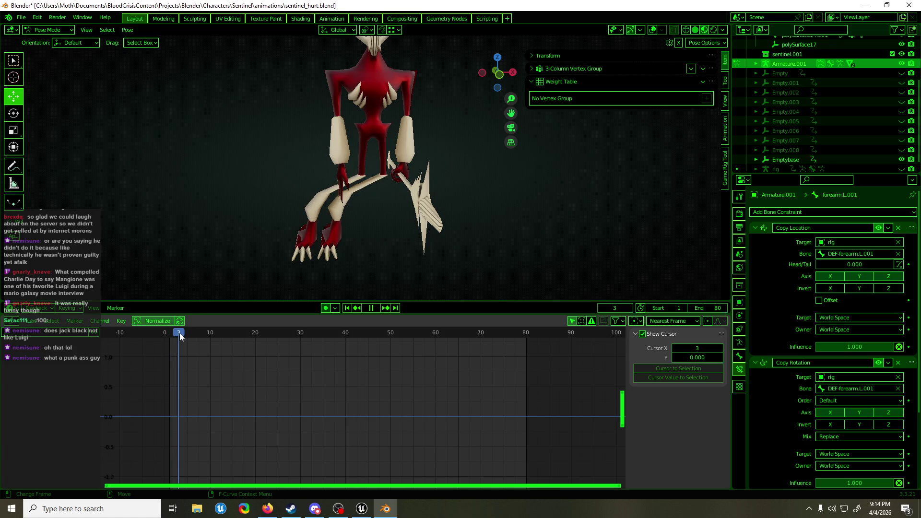
drag(179, 333, 426, 336)
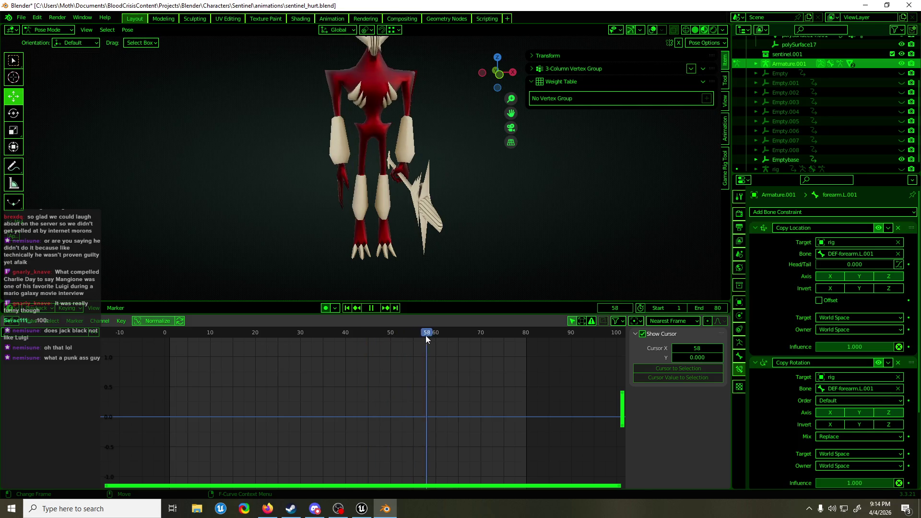
key(space)
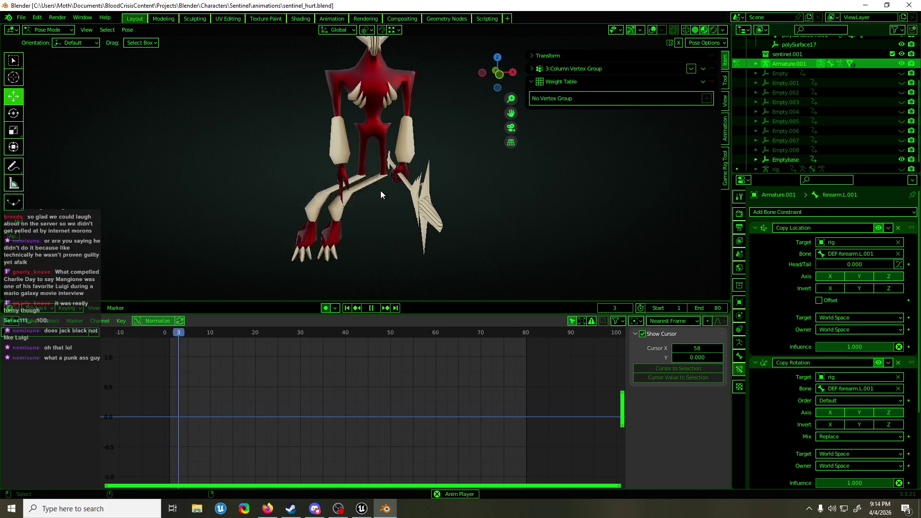
key(ctrl+s)
key(space)
Step: Return to Object Mode and select Emptybase
mouse_move(549, 144)
middle_down()
mouse_move(398, 258)
mouse_move(419, 226)
middle_up()
key(ctrl+Tab)
click(402, 263)
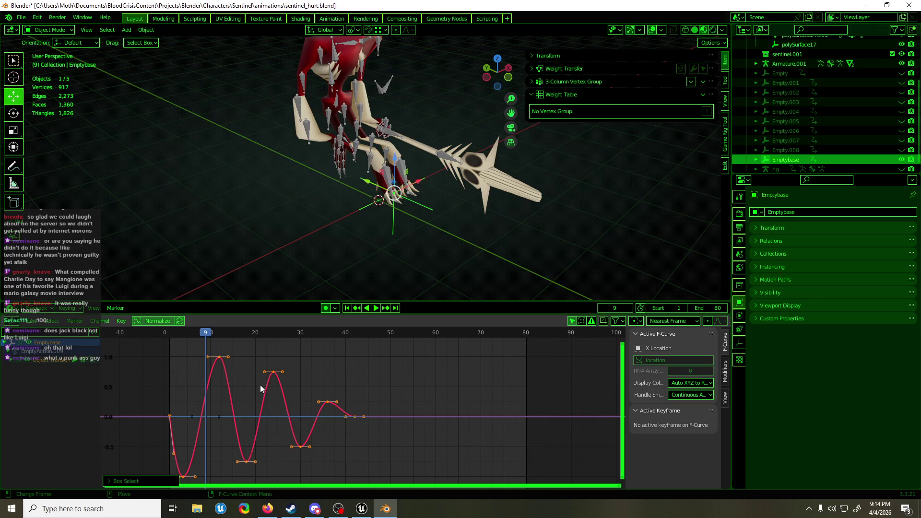
Step: Expand Emptybase's Object Transforms and delete the existing Y Location keyframes
click(12, 360)
click(35, 377)
drag(283, 436, 148, 390)
mouse_move(321, 471)
mouse_down()
mouse_move(281, 442)
mouse_move(183, 403)
mouse_up()
key(Delete)
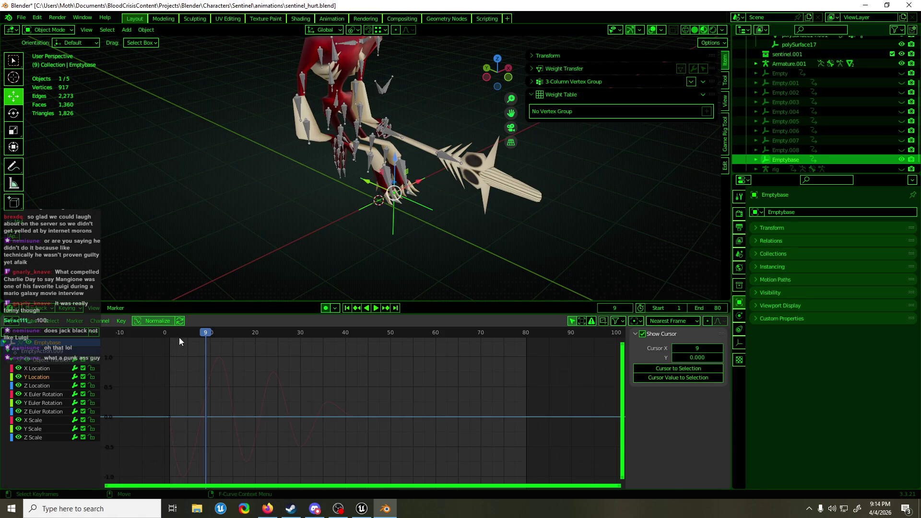
Step: Paste the copied wobble keyframes into Y Location starting at frame 1, then review them
click(165, 332)
key(ctrl+v)
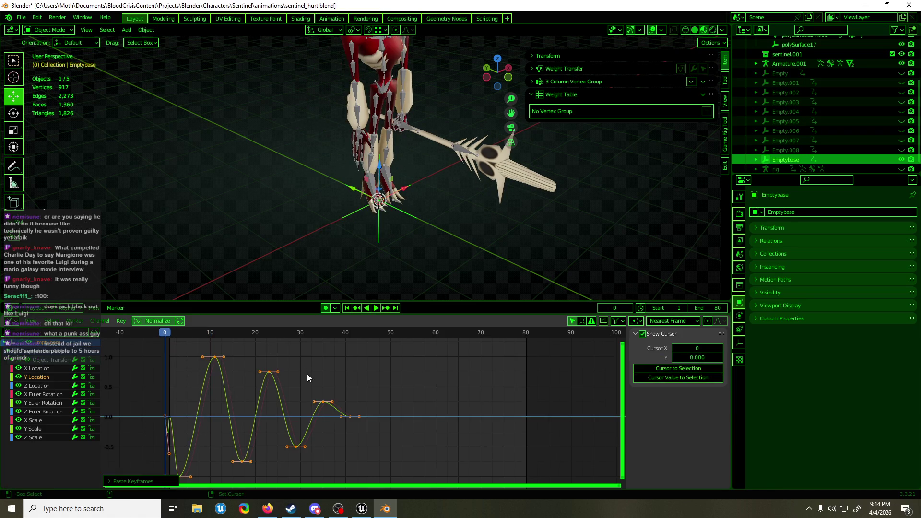
key(ctrl+z)
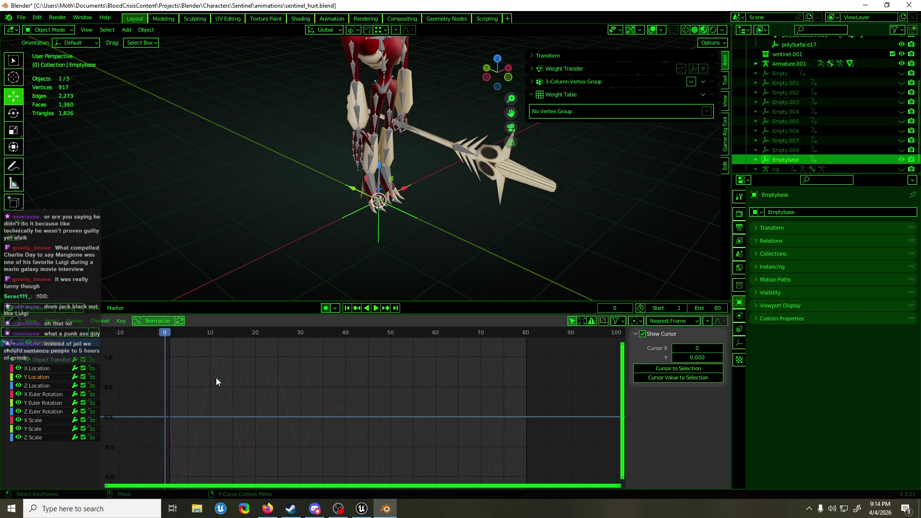
click(169, 333)
key(ctrl+v)
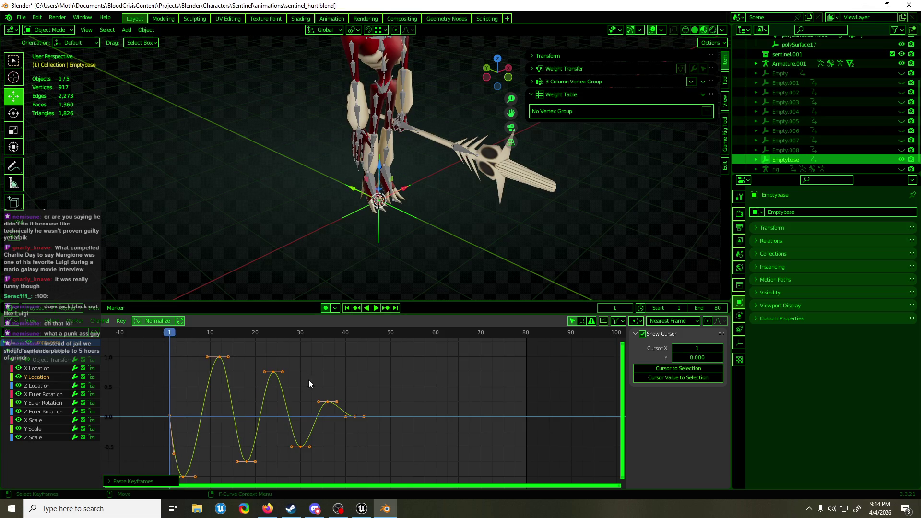
drag(169, 334, 238, 340)
middle_drag(239, 375, 240, 335)
mouse_move(240, 336)
mouse_down()
mouse_move(175, 341)
mouse_move(184, 339)
mouse_up()
middle_drag(412, 234, 361, 272)
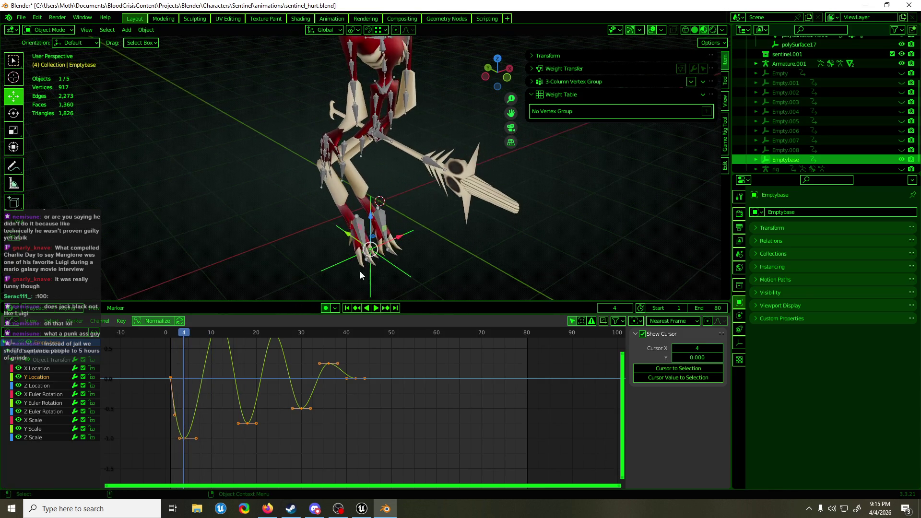
drag(176, 336, 170, 337)
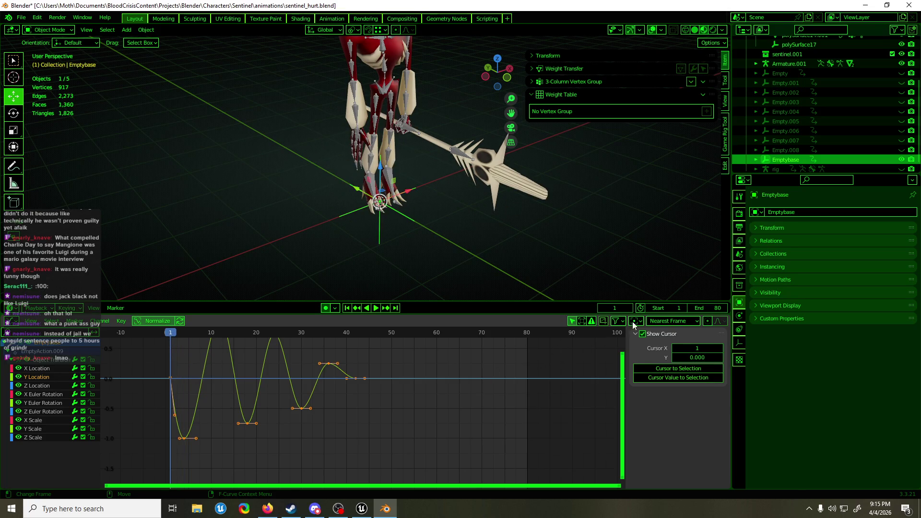
Step: Flip and enlarge the wobble keys vertically, scaling in Y around the 2D cursor
click(634, 322)
click(659, 344)
key(s)
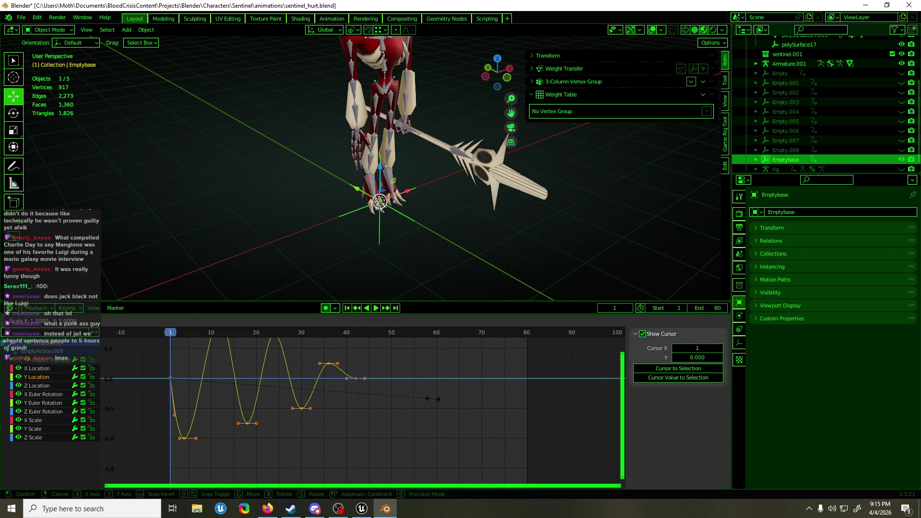
key(y)
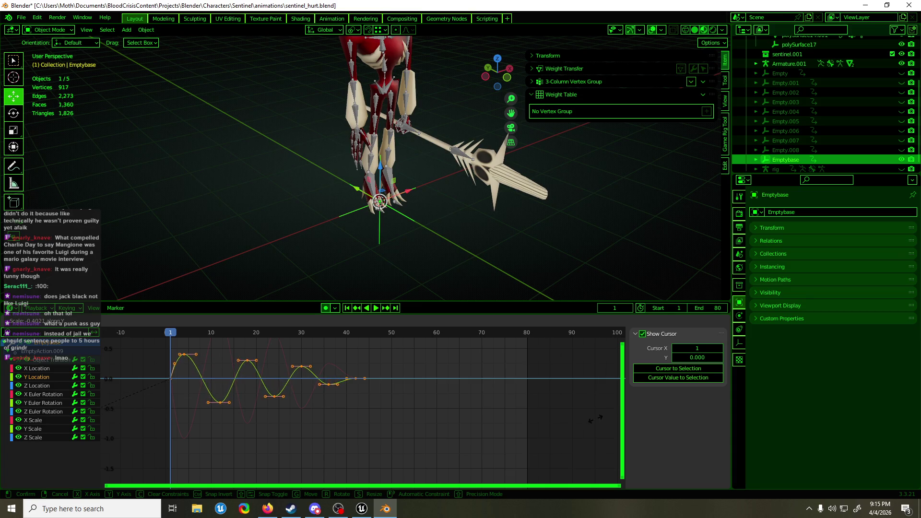
click(356, 417)
click(119, 483)
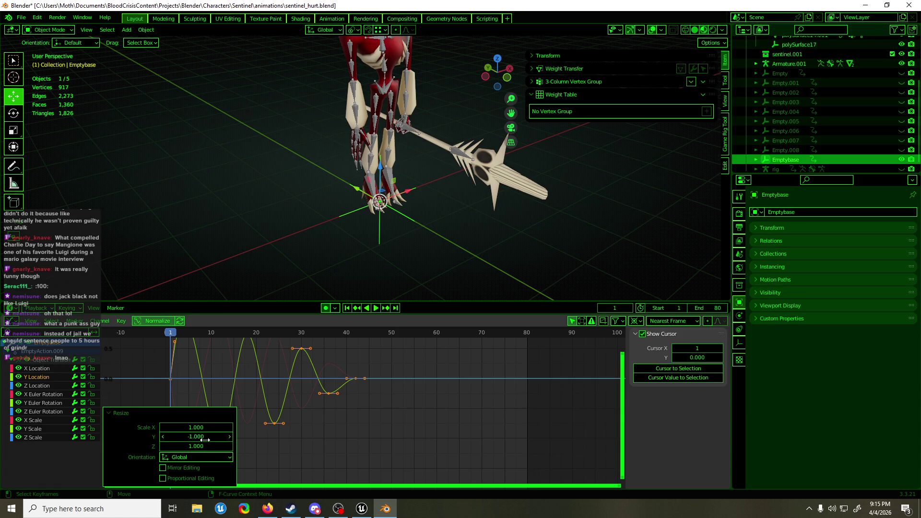
mouse_move(160, 336)
mouse_down()
mouse_move(238, 337)
mouse_move(174, 363)
mouse_up()
Step: Slide the Y Location wobble keys slightly earlier in time
click(176, 362)
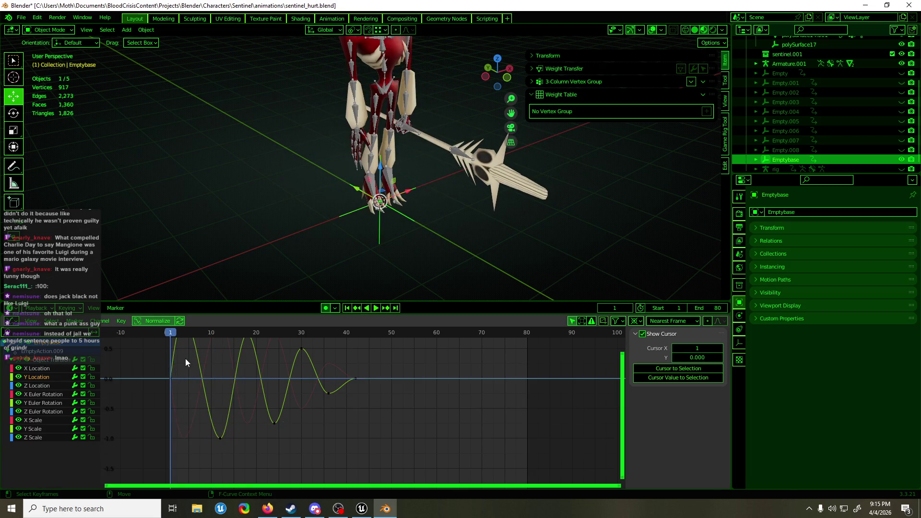
key(g)
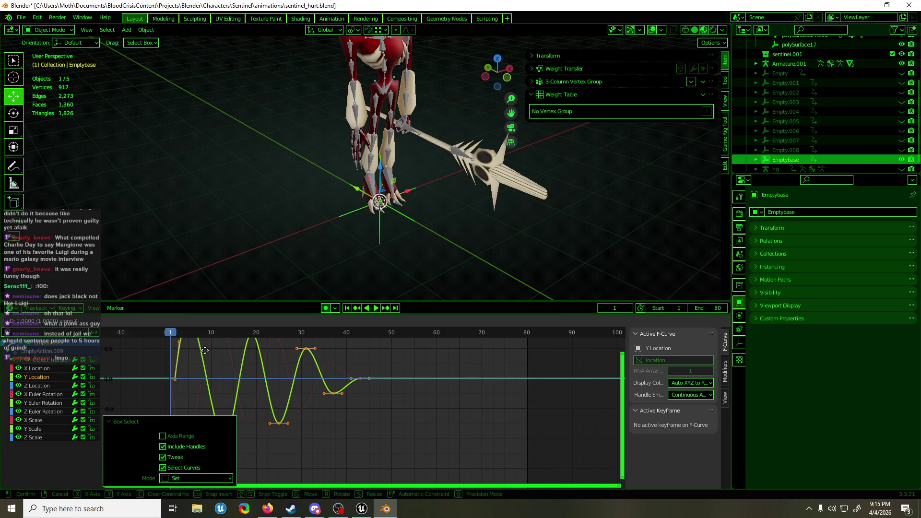
drag(218, 349, 213, 350)
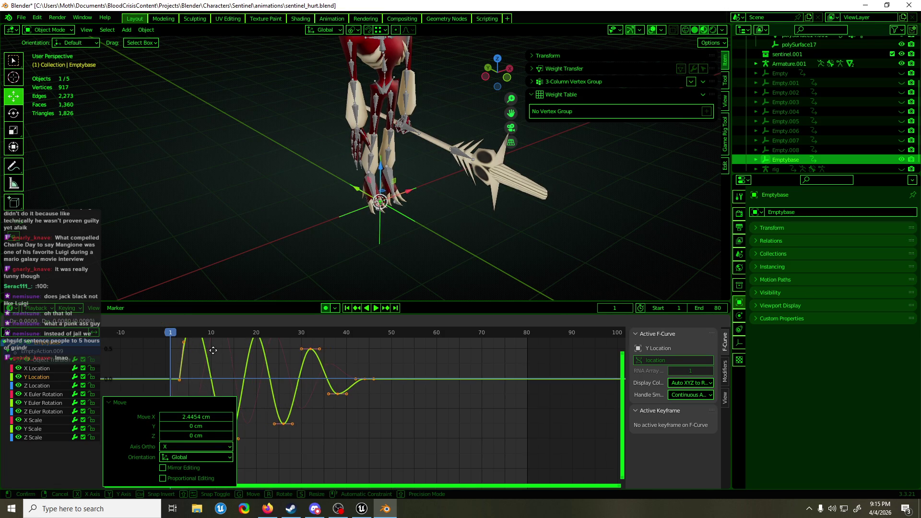
click(219, 355)
mouse_move(180, 338)
mouse_down()
mouse_move(268, 333)
mouse_move(229, 365)
mouse_move(164, 371)
mouse_up()
Step: Move the first Y Location key earlier toward frame 1 and play the animation
key(g)
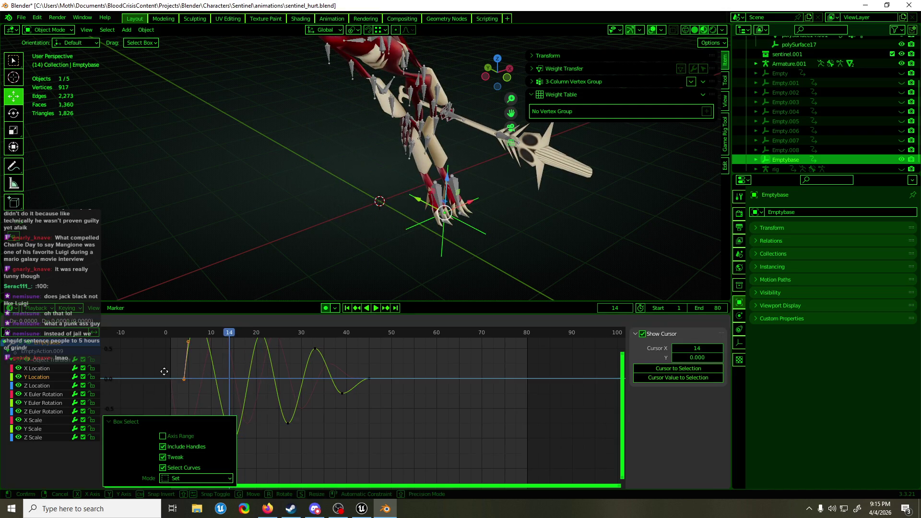
click(150, 372)
mouse_move(180, 330)
mouse_down()
mouse_move(168, 330)
mouse_move(258, 336)
mouse_up()
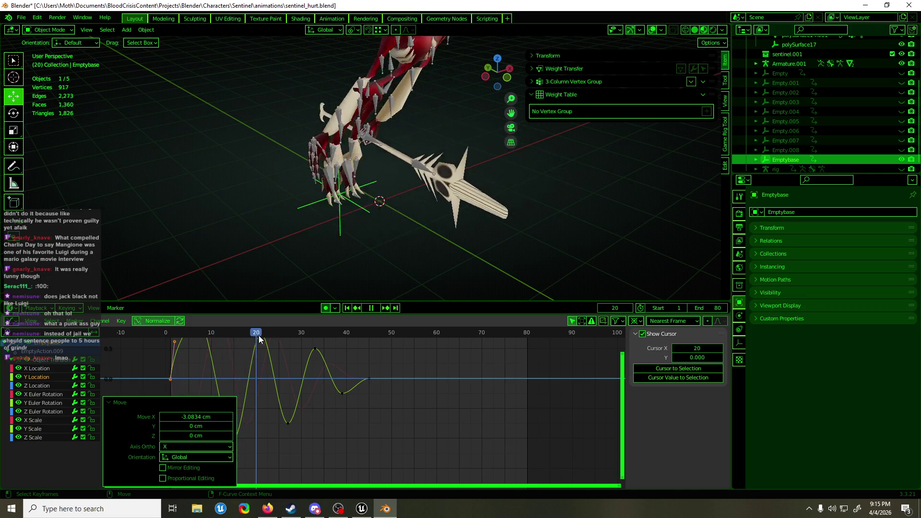
key(space)
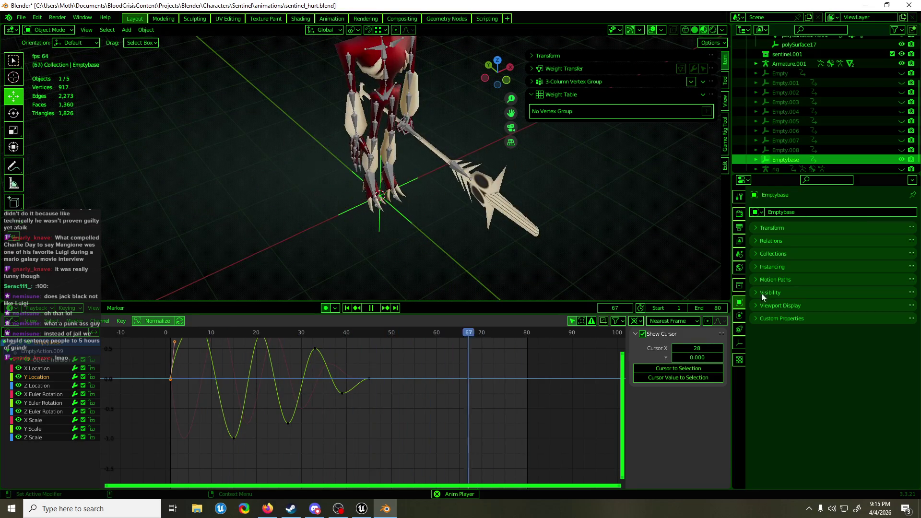
Step: Calculate Emptybase's motion path over the scene frame range 1–80 and inspect it
click(742, 341)
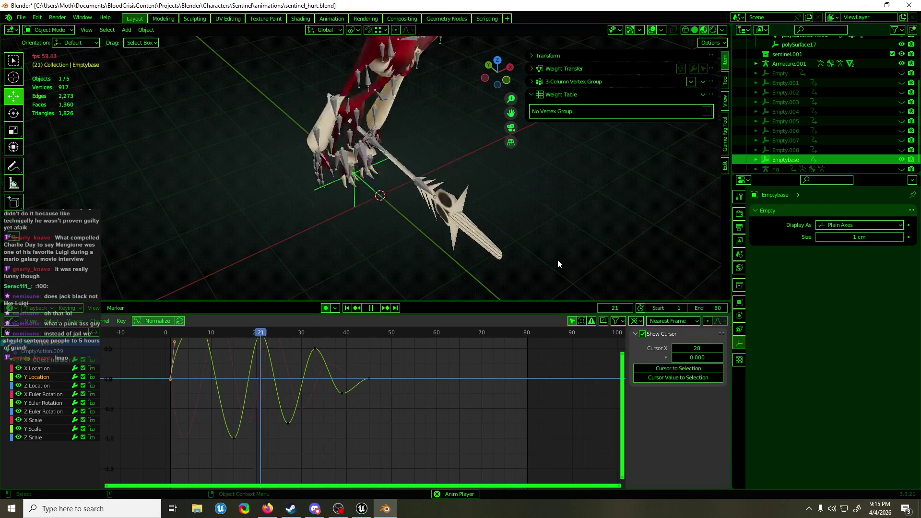
key(space)
click(740, 329)
click(739, 317)
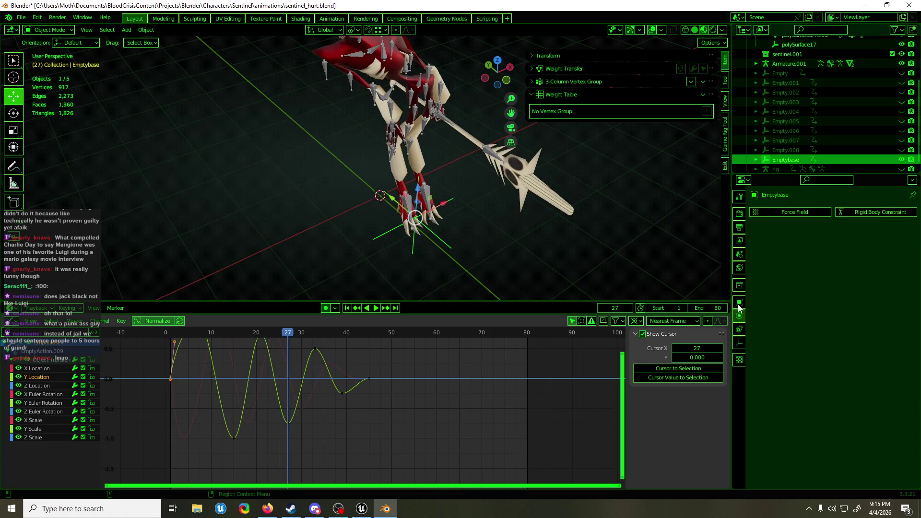
click(739, 301)
click(791, 281)
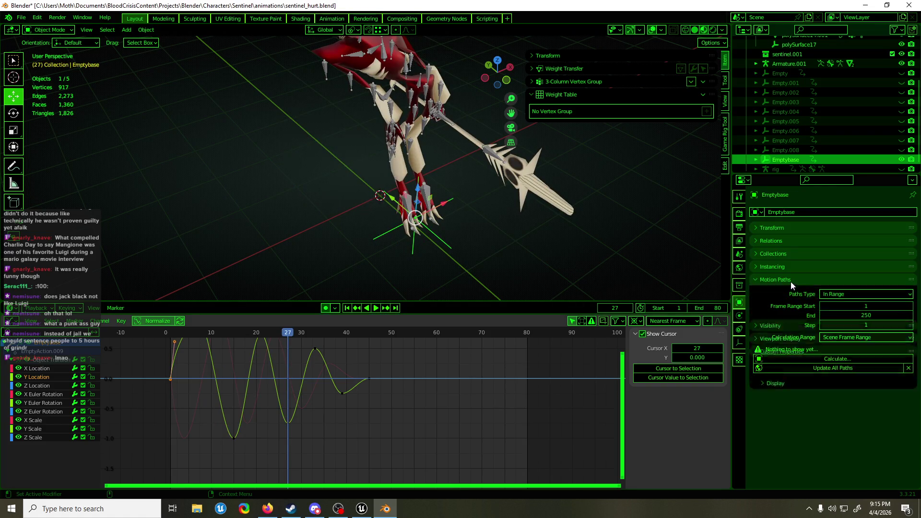
click(857, 361)
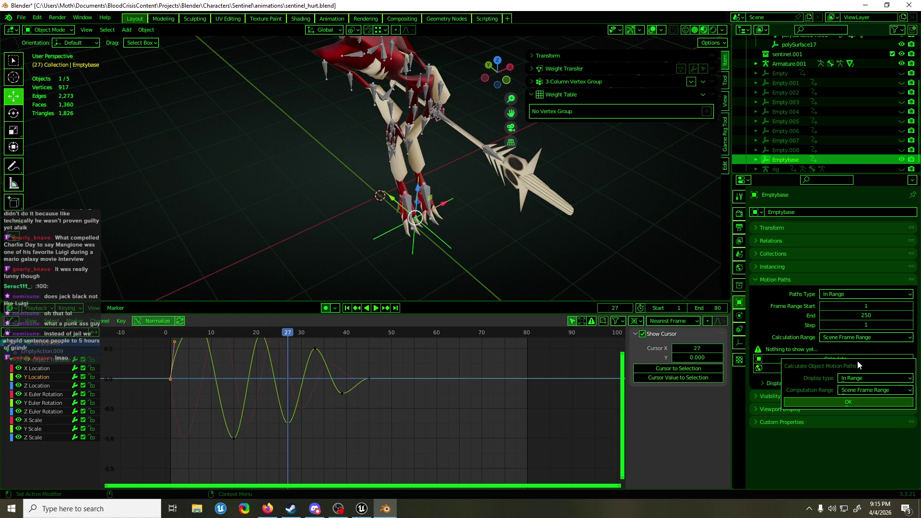
click(837, 402)
mouse_move(504, 299)
middle_down()
mouse_move(560, 255)
mouse_move(416, 239)
middle_up()
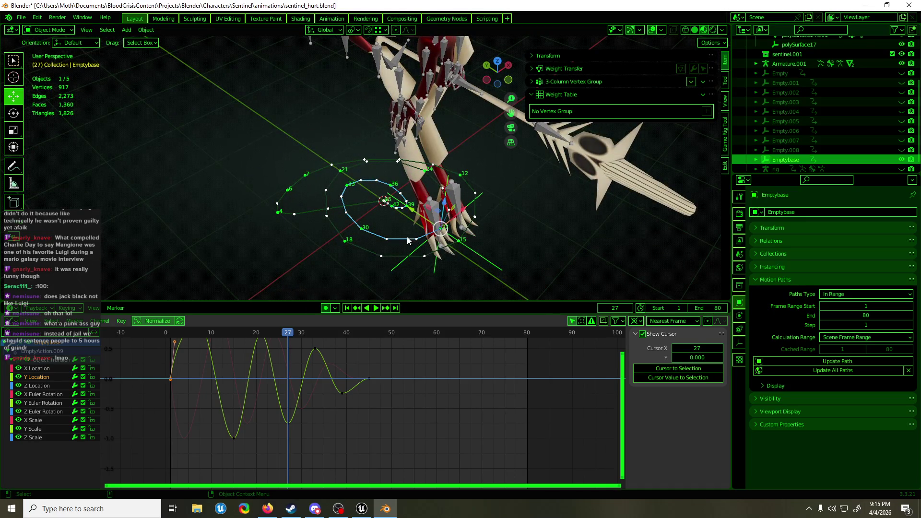
mouse_move(291, 333)
mouse_down()
mouse_move(254, 332)
mouse_move(372, 332)
mouse_move(178, 335)
mouse_up()
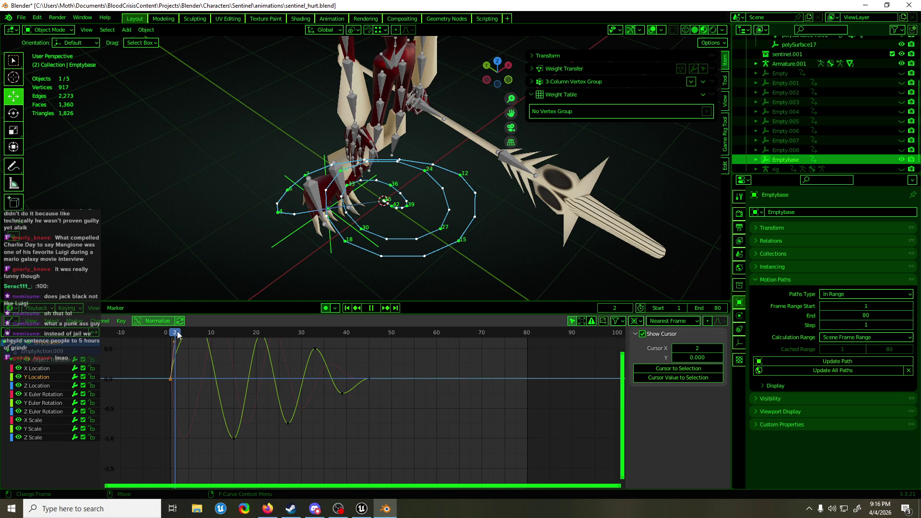
Step: Lower the first Y Location keyframe so the curve start dips down
drag(173, 335, 186, 346)
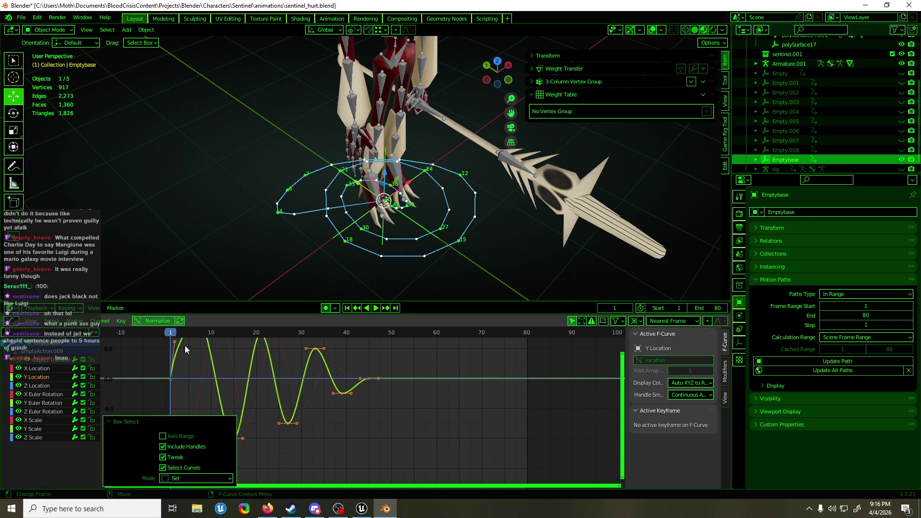
scroll(197, 355, down, 1)
middle_drag(225, 369, 226, 364)
drag(211, 330, 224, 332)
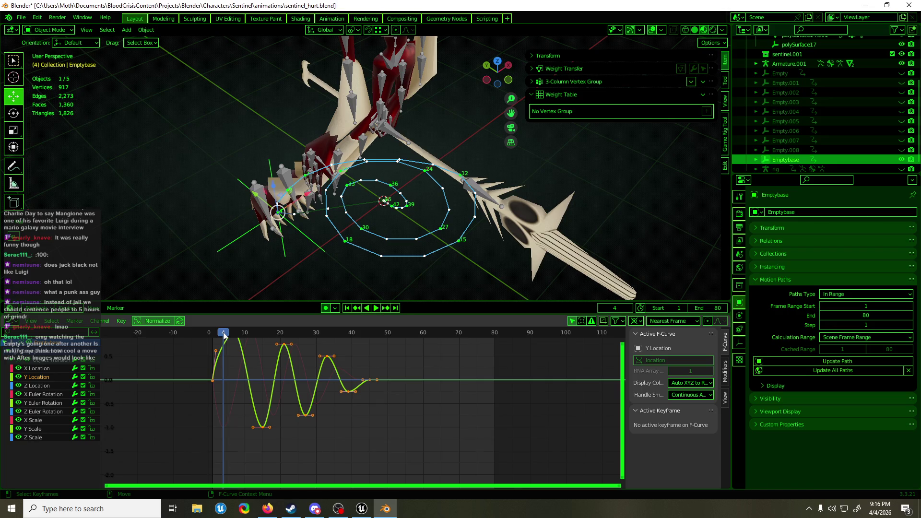
right_click(230, 372)
click(226, 373)
key(b)
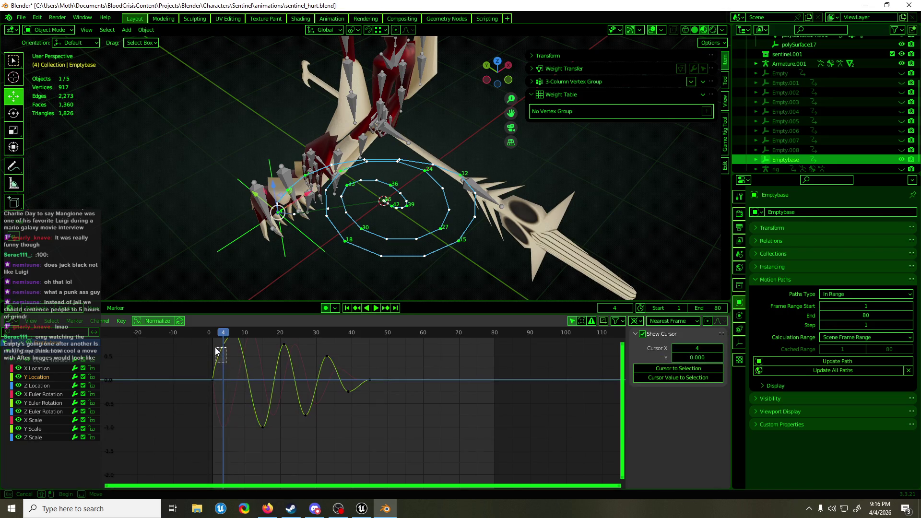
drag(216, 352, 225, 362)
key(g)
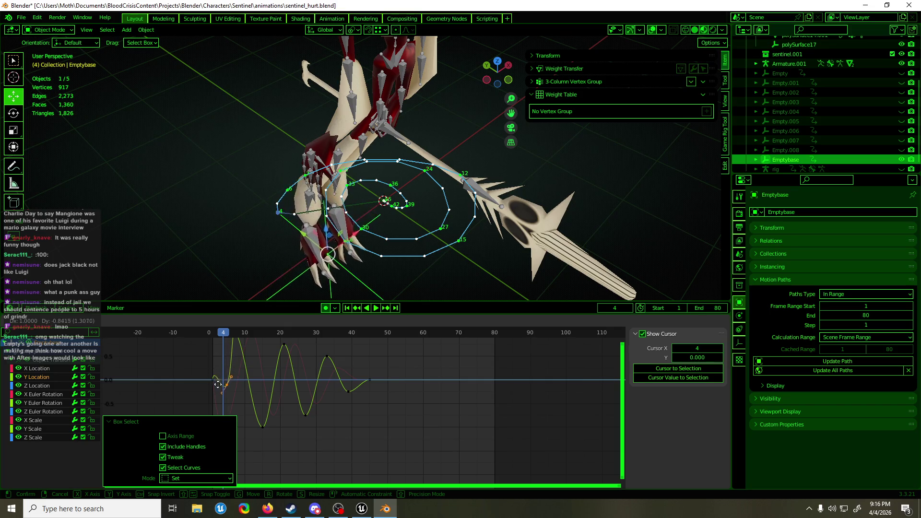
click(218, 385)
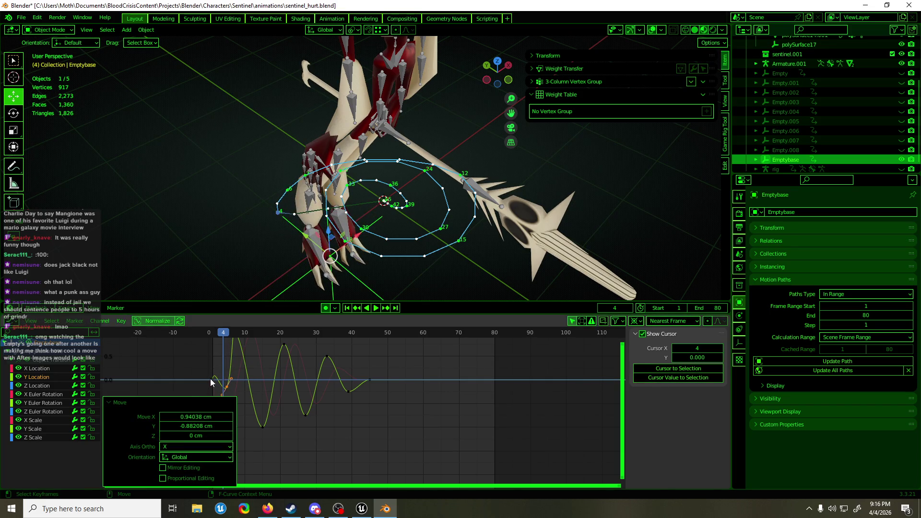
click(211, 381)
mouse_move(215, 368)
mouse_down()
mouse_move(224, 391)
mouse_move(170, 378)
mouse_up()
click(241, 390)
Step: Pull down the frame-1 key's handle and reposition the frame-5 key's left handle
scroll(242, 390, up, 2)
mouse_move(185, 374)
mouse_down()
mouse_move(191, 396)
mouse_move(173, 382)
mouse_move(176, 392)
mouse_up()
click(181, 376)
click(176, 393)
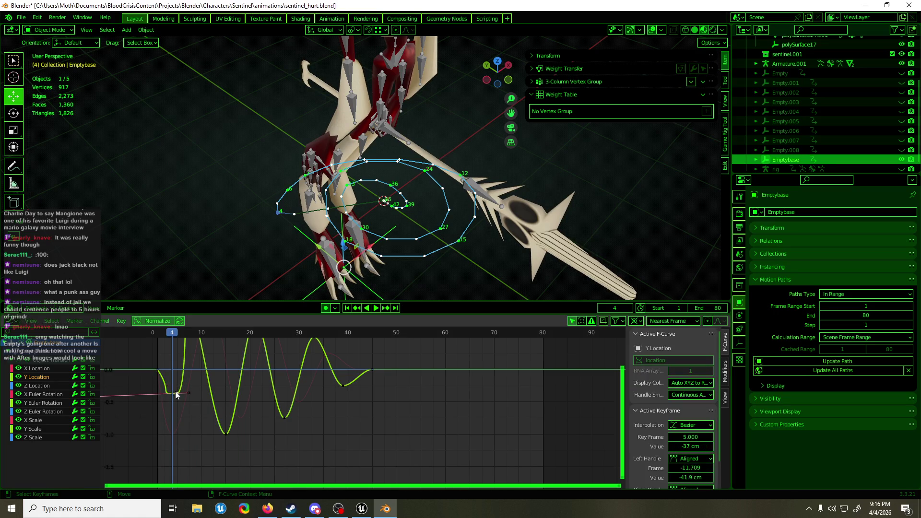
middle_drag(176, 394, 277, 387)
click(199, 390)
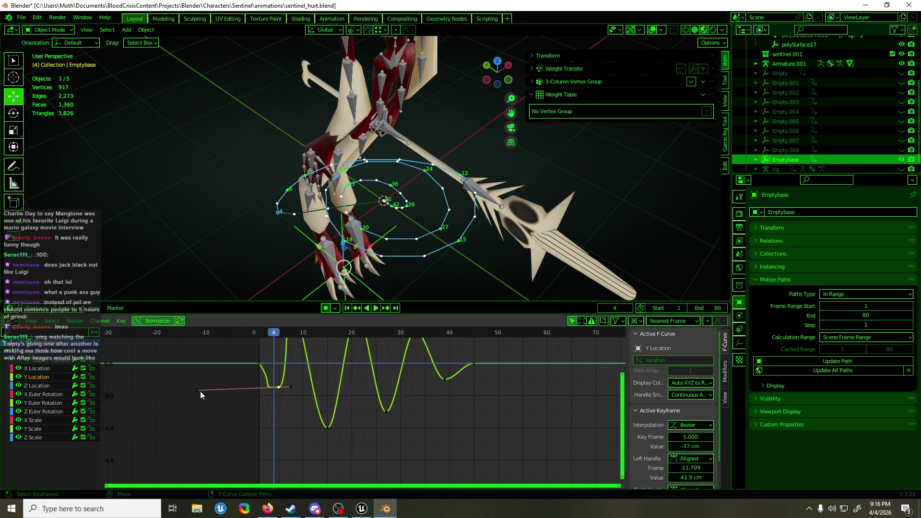
key(g)
click(272, 388)
Step: Refine the Bezier handles at frames 1 and 5 for a smoother ease-in
click(260, 364)
drag(278, 389, 272, 387)
scroll(275, 395, up, 2)
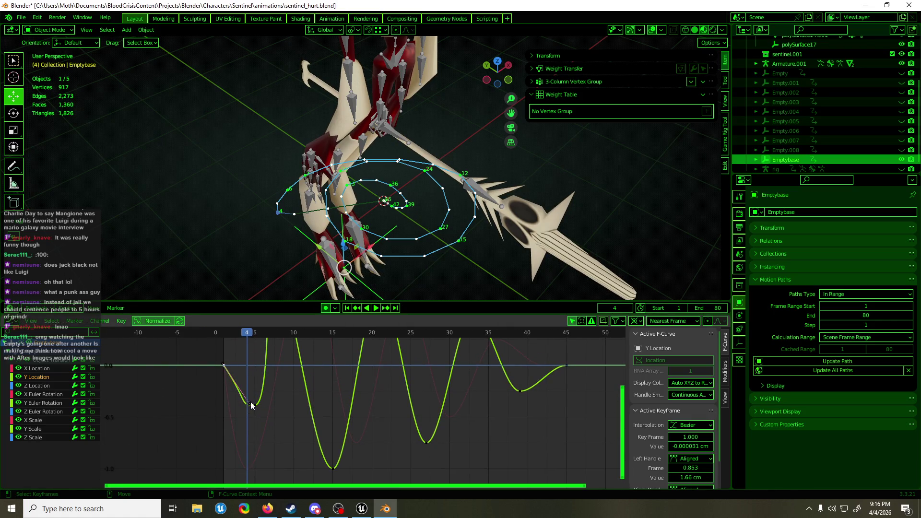
mouse_move(252, 406)
mouse_down()
mouse_move(234, 391)
mouse_move(266, 406)
mouse_up()
click(267, 420)
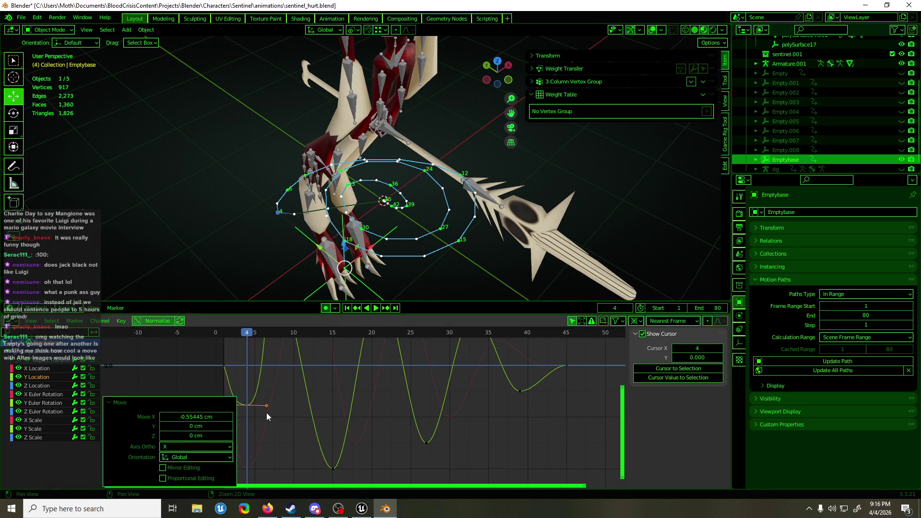
middle_drag(267, 417, 264, 406)
drag(248, 406, 255, 406)
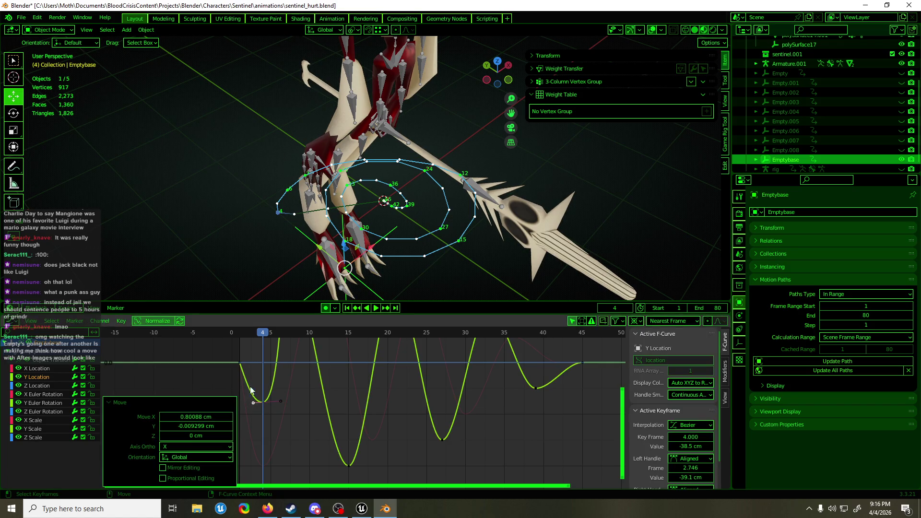
click(242, 334)
Step: Play back the eased wobble and update Emptybase's motion path
key(space)
mouse_move(243, 334)
mouse_down()
mouse_move(279, 334)
mouse_move(250, 338)
mouse_up()
key(space)
click(862, 360)
mouse_move(263, 402)
mouse_down()
mouse_move(260, 389)
mouse_move(256, 401)
mouse_move(276, 394)
mouse_up()
key(ctrl+z)
key(ctrl+z)
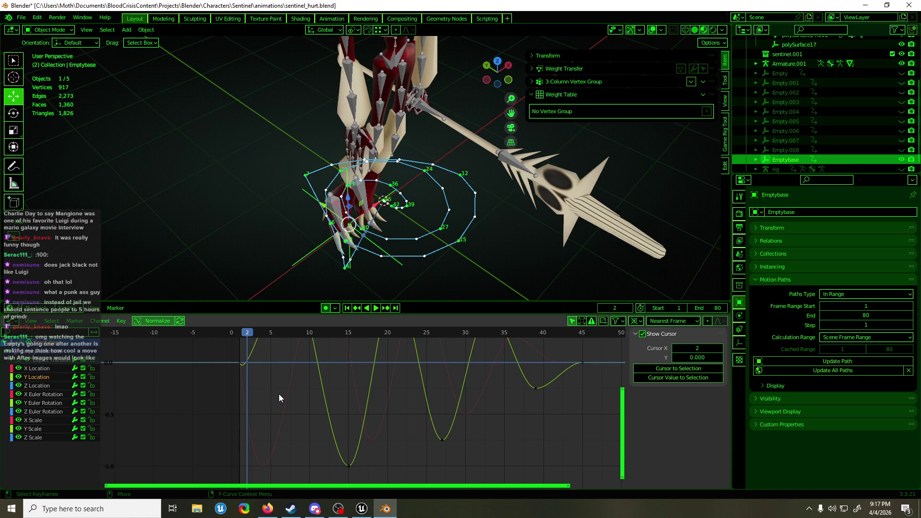
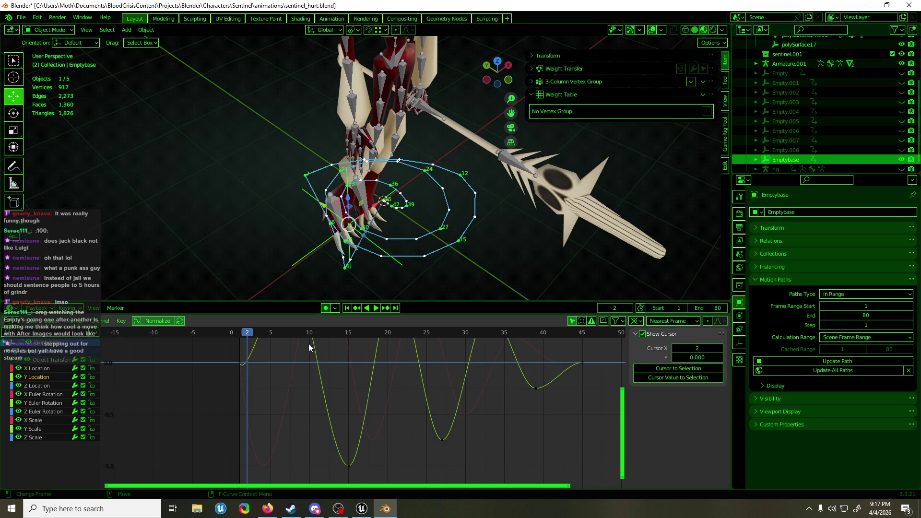
Step: Reshape the first Y Location keyframe's Bezier handles so Emptybase's bounce rises more steeply
mouse_move(252, 335)
mouse_down()
mouse_move(235, 332)
mouse_move(463, 335)
mouse_up()
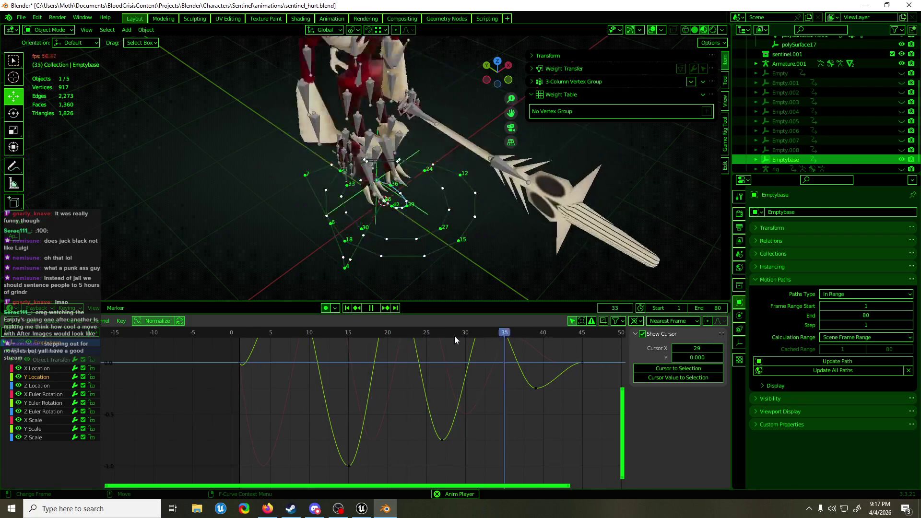
key(space)
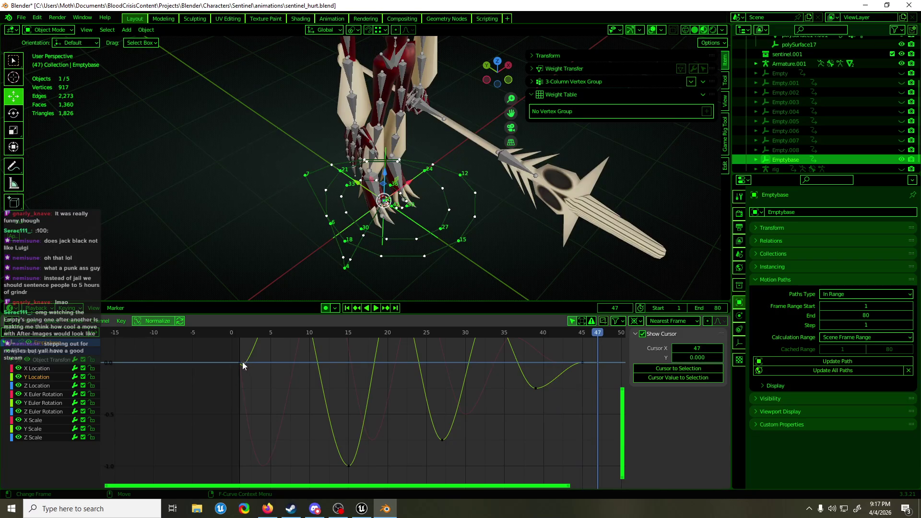
click(241, 363)
drag(250, 382, 253, 343)
middle_drag(274, 375, 272, 412)
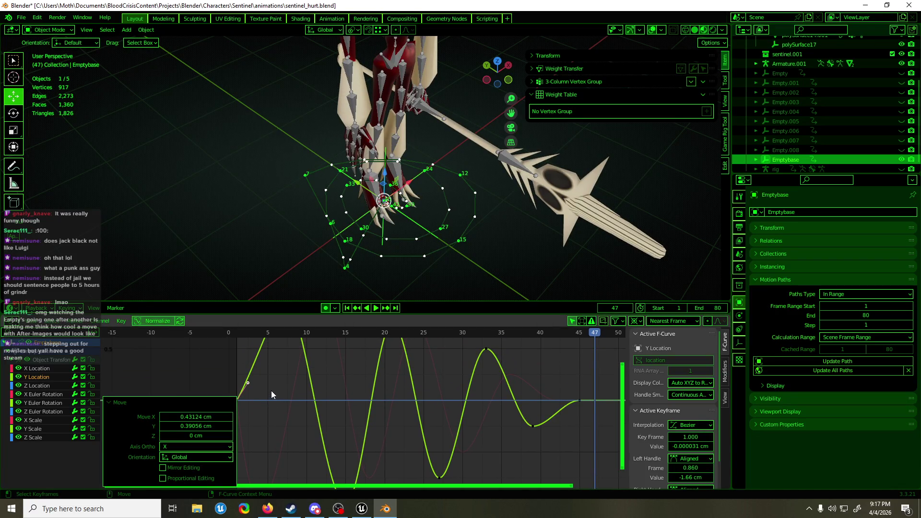
drag(254, 383, 248, 359)
middle_drag(291, 362, 292, 396)
scroll(292, 397, down, 1)
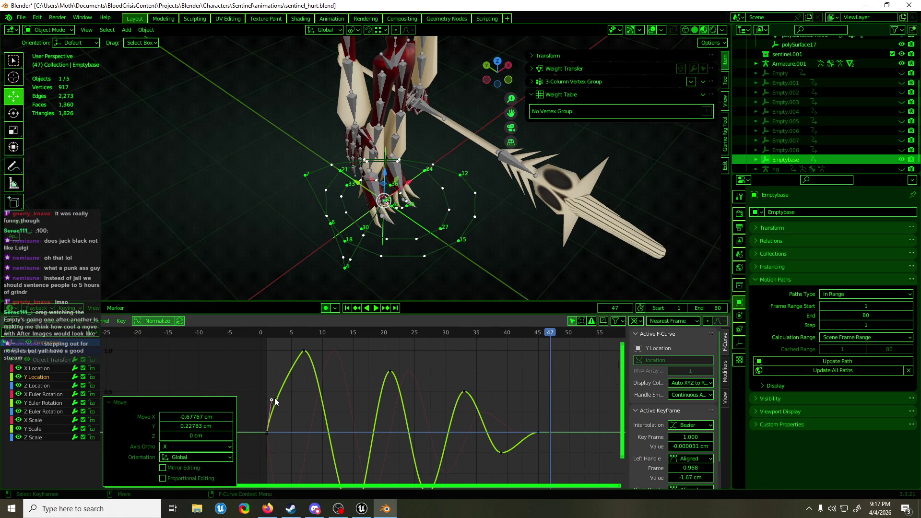
click(271, 402)
key(g)
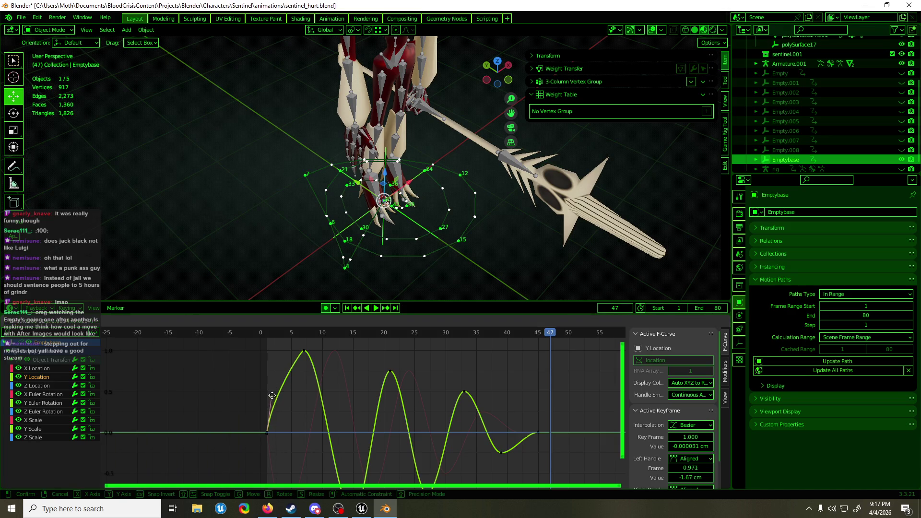
click(277, 358)
Step: Preview the bounce from frame 1 to 8 and recalculate Emptybase's motion path
key(space)
click(267, 335)
drag(268, 335, 309, 335)
key(space)
click(807, 360)
mouse_move(519, 293)
middle_down()
mouse_move(420, 259)
mouse_move(499, 288)
mouse_move(494, 264)
middle_up()
mouse_move(312, 335)
mouse_down()
mouse_move(281, 335)
mouse_move(275, 359)
mouse_move(293, 370)
mouse_up()
click(863, 367)
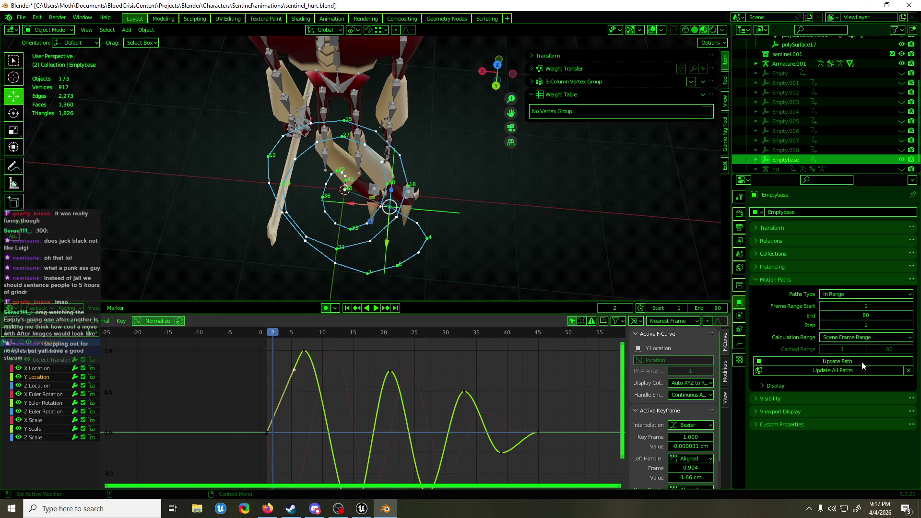
Step: Play the bounce, then drag the first keyframe's handle left to steepen the first rise
mouse_move(571, 246)
middle_down()
mouse_move(576, 267)
mouse_move(572, 255)
middle_up()
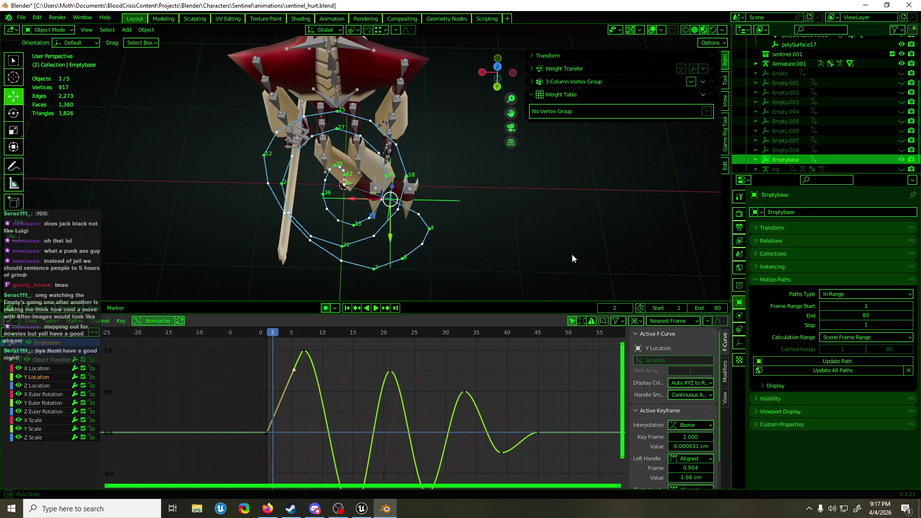
key(space)
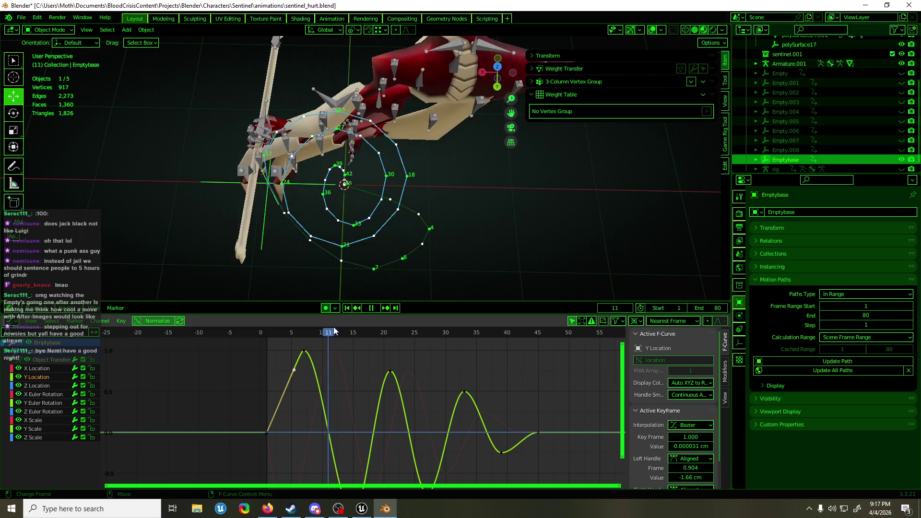
drag(356, 330, 493, 332)
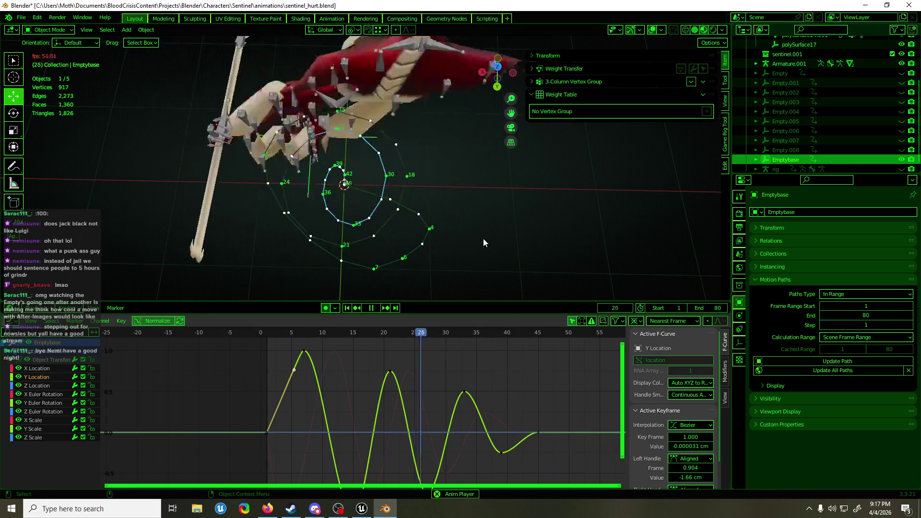
middle_drag(482, 238, 394, 250)
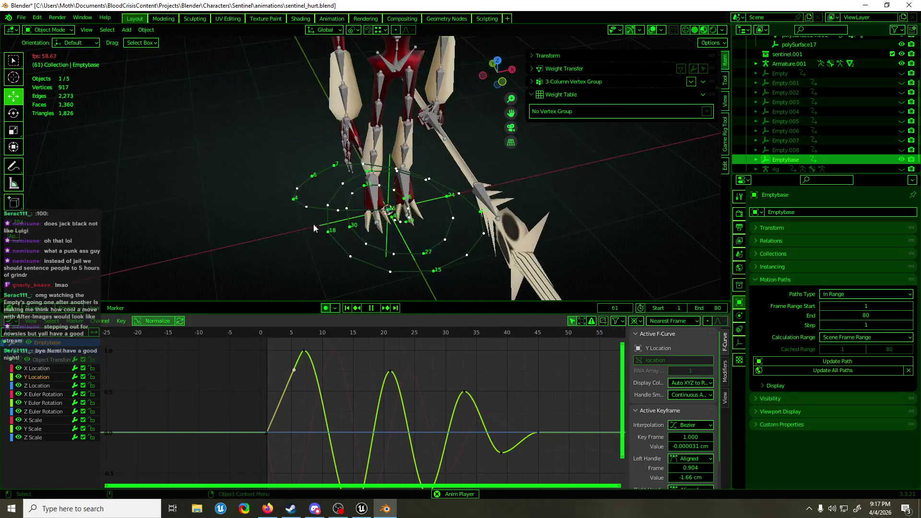
drag(295, 370, 271, 368)
click(271, 368)
Step: Save sentinel_hurt.blend, stop playback and clear the keyframe selection
scroll(369, 365, down, 3)
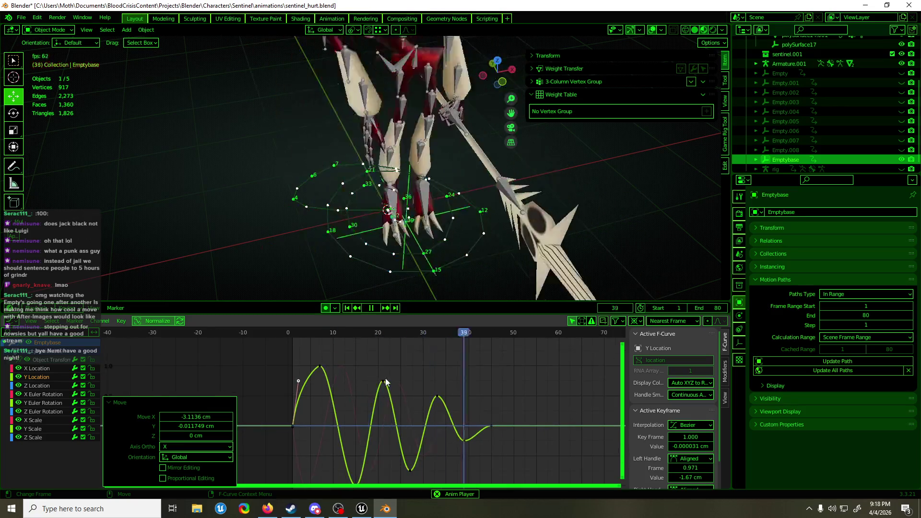
mouse_move(456, 259)
middle_down()
mouse_move(465, 223)
mouse_move(456, 192)
middle_up()
scroll(454, 173, down, 4)
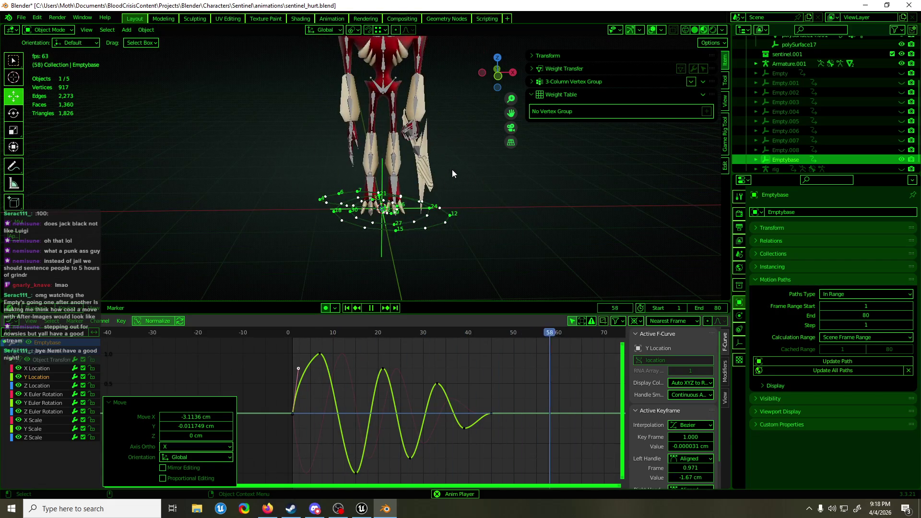
key(ctrl+s)
scroll(448, 175, up, 3)
key(space)
mouse_move(443, 185)
middle_down()
mouse_move(430, 198)
mouse_move(461, 203)
mouse_move(472, 161)
middle_up()
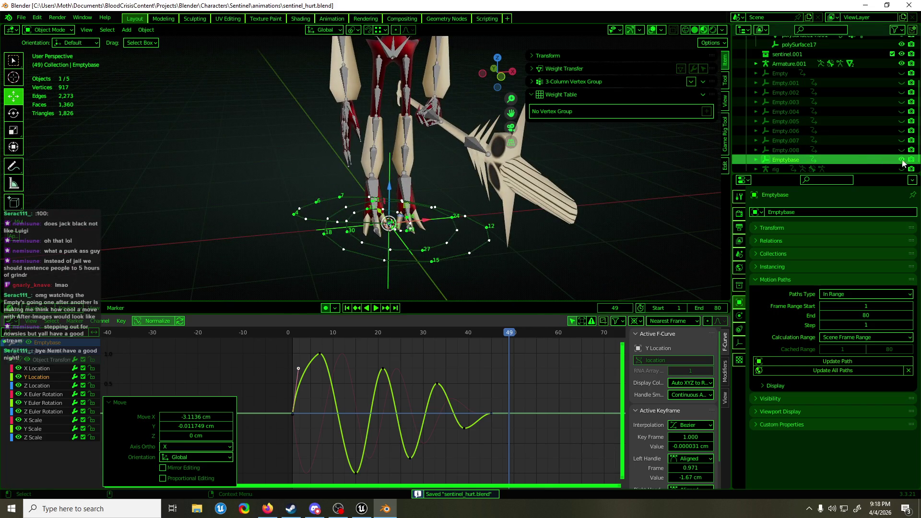
key(alt+a)
Step: Box-select the bounce keys, hide Emptybase, and select Empty's Y Location keyframes at frame 1
key(b)
click(327, 380)
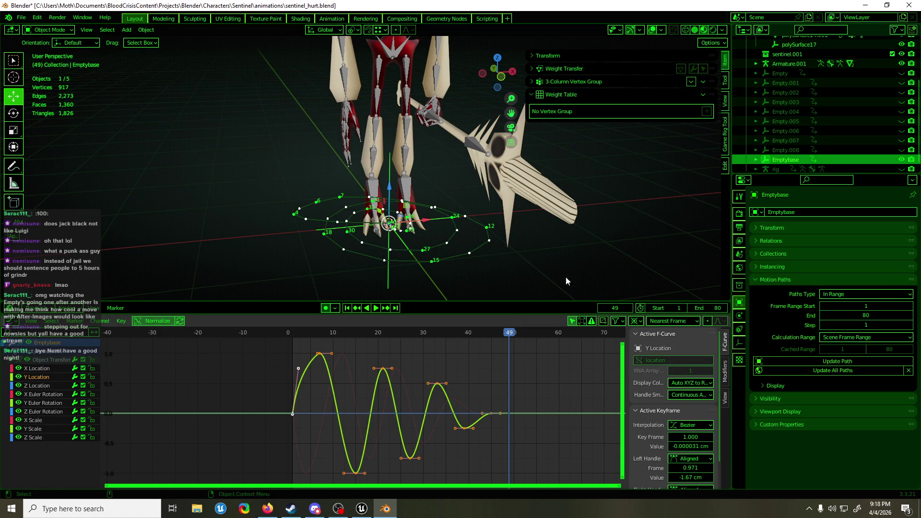
click(901, 160)
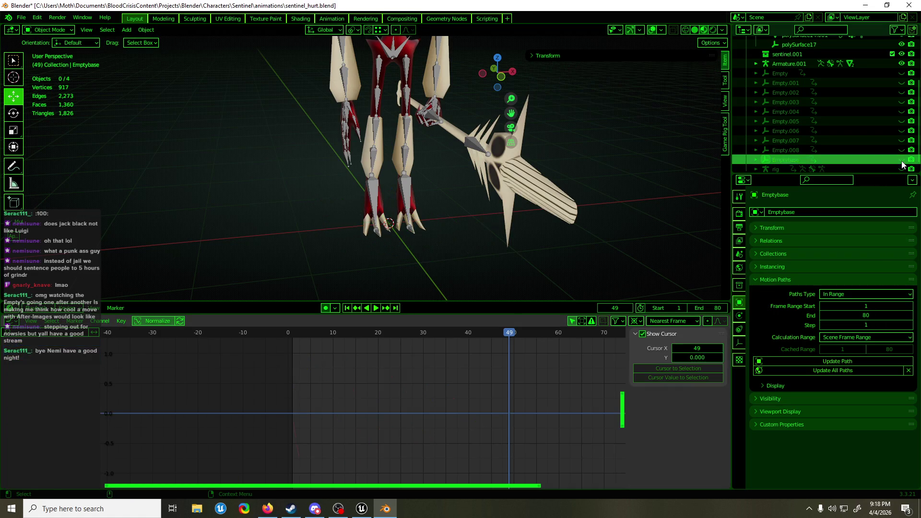
click(851, 76)
click(902, 73)
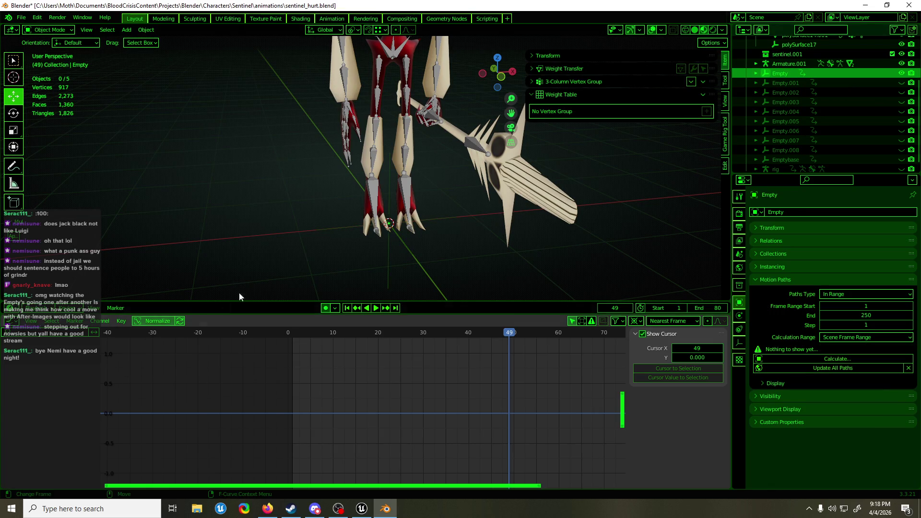
click(396, 240)
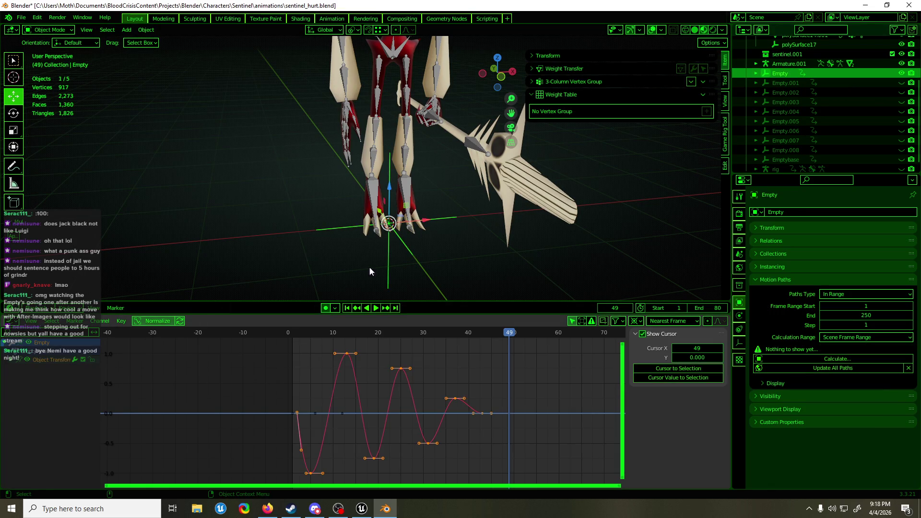
click(20, 359)
click(39, 377)
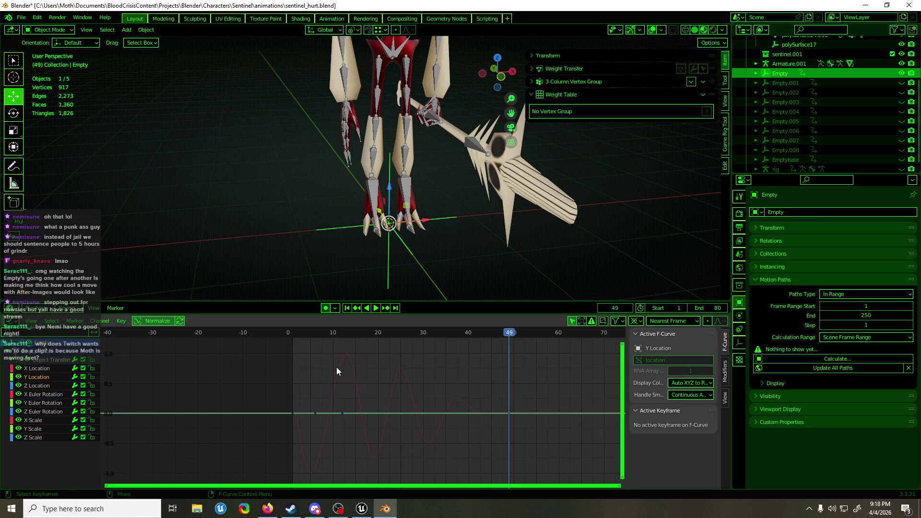
click(368, 421)
drag(294, 336, 292, 337)
mouse_move(348, 369)
mouse_down()
mouse_move(362, 377)
mouse_move(338, 403)
mouse_up()
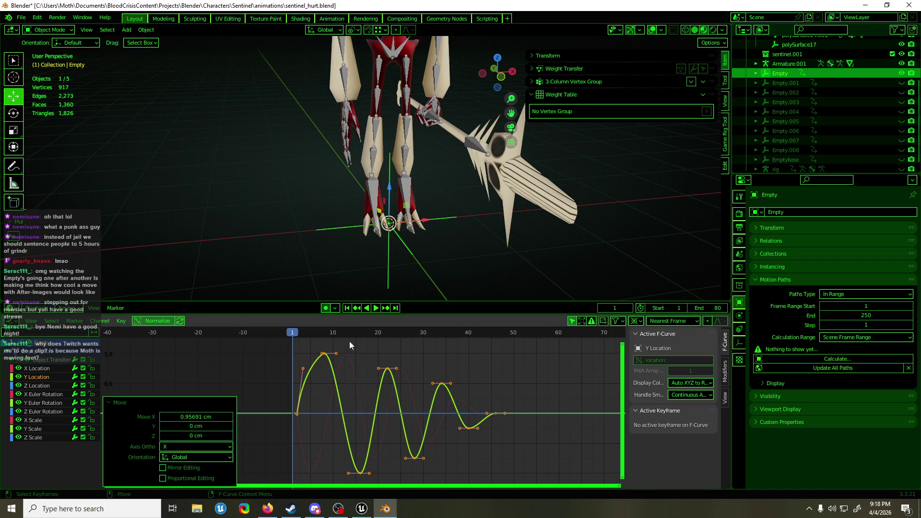
Step: Paste the bounce onto Empty.001's Y Location and shift it about 2 frames later
click(830, 84)
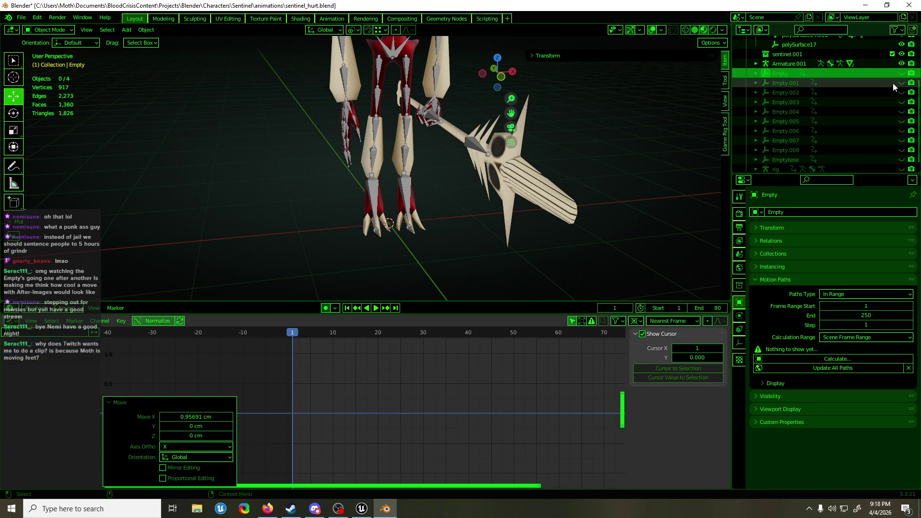
click(902, 83)
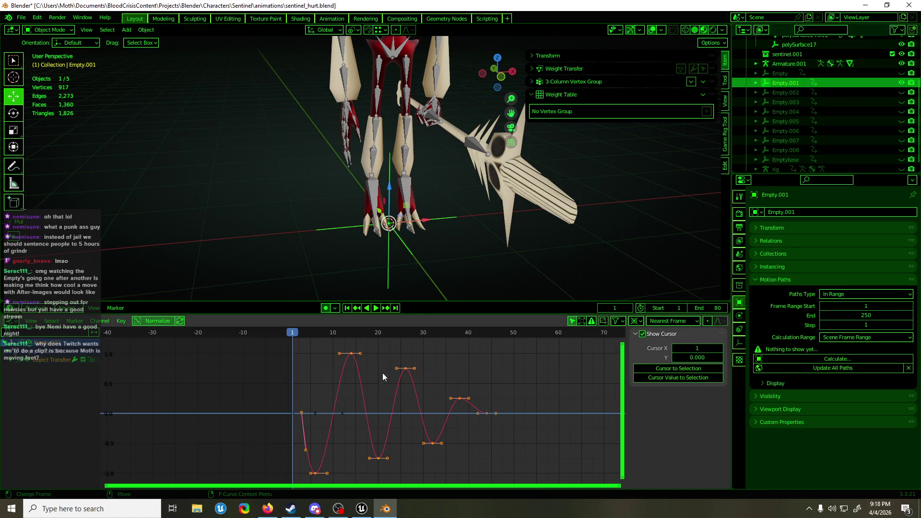
click(12, 360)
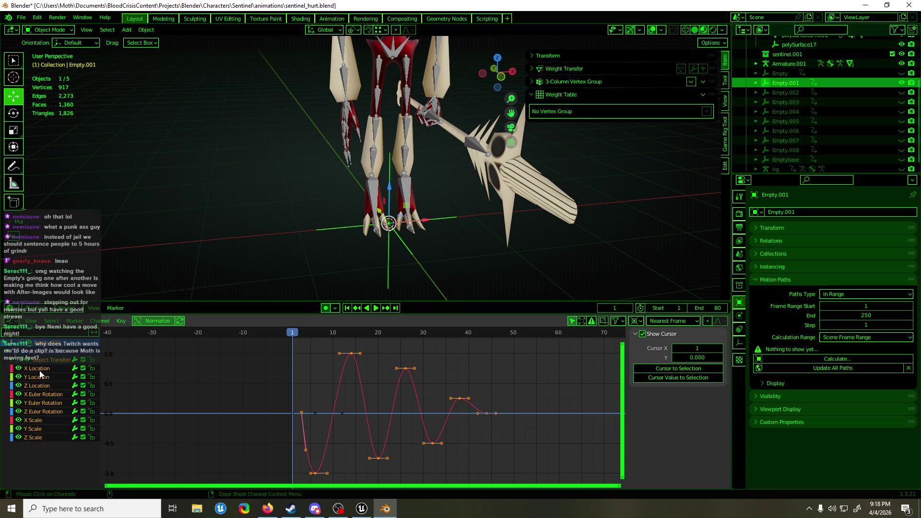
click(42, 377)
drag(383, 399, 318, 431)
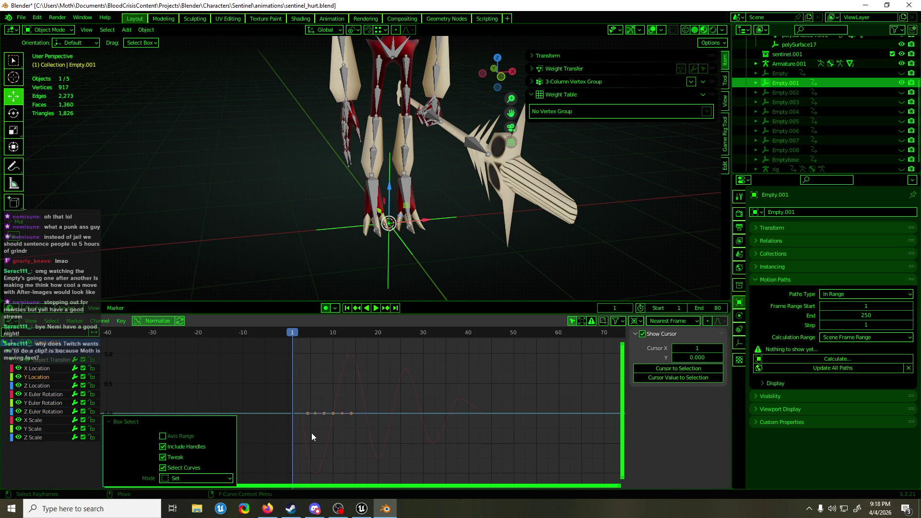
key(ctrl+v)
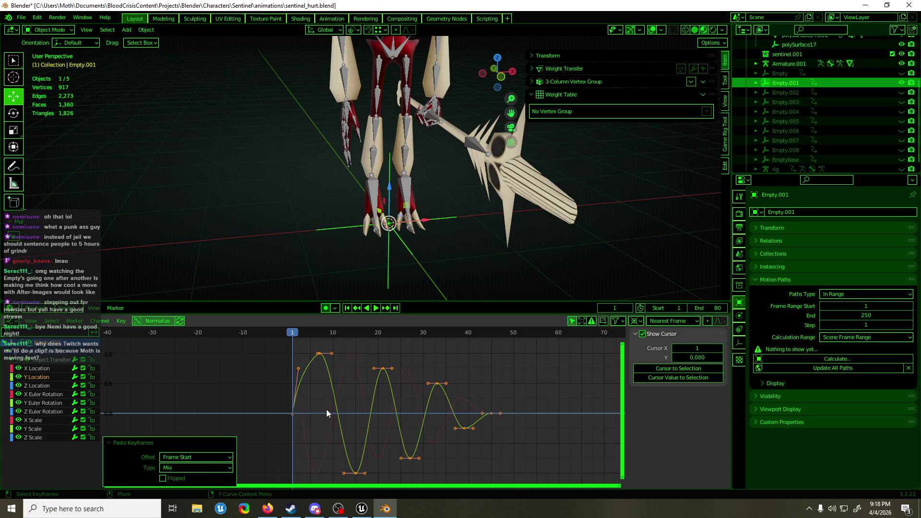
key(g)
click(335, 409)
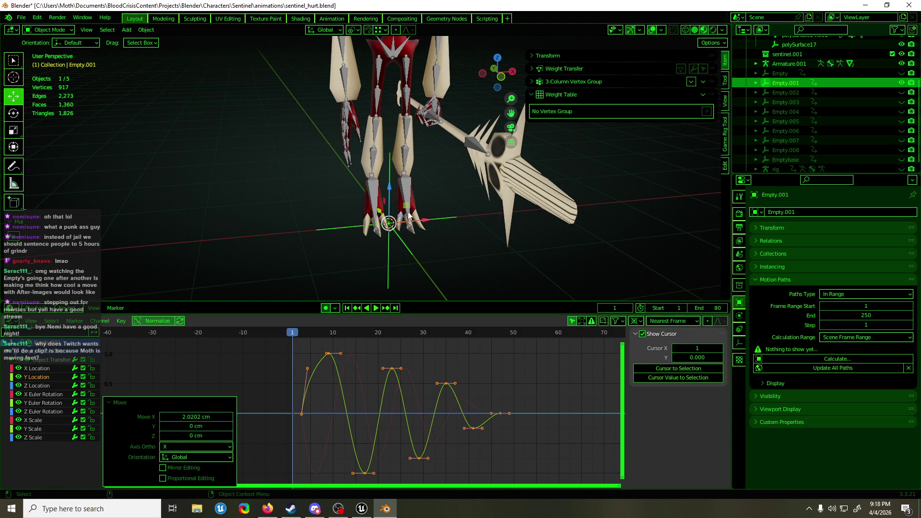
Step: Paste the bounce onto Empty.002's Y Location, shift it about 3 frames later, and save
ctrl+click(870, 83)
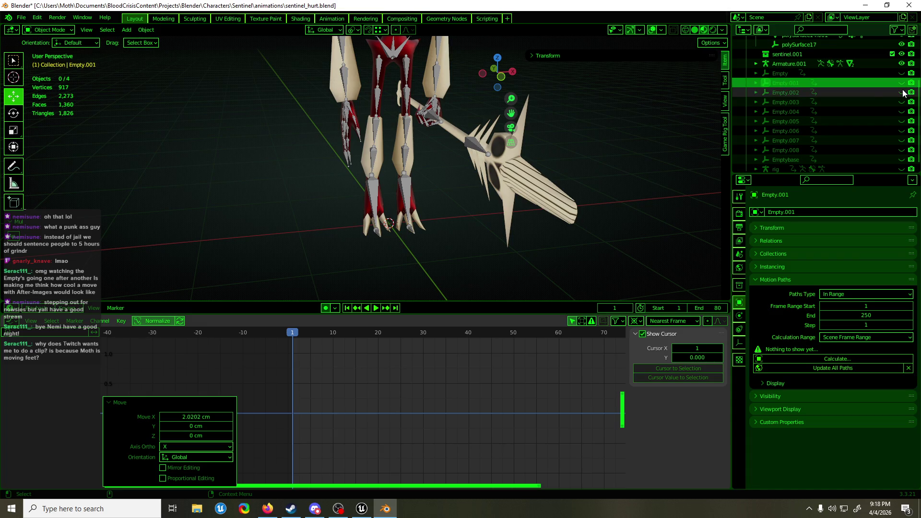
click(870, 95)
key(ctrl+s)
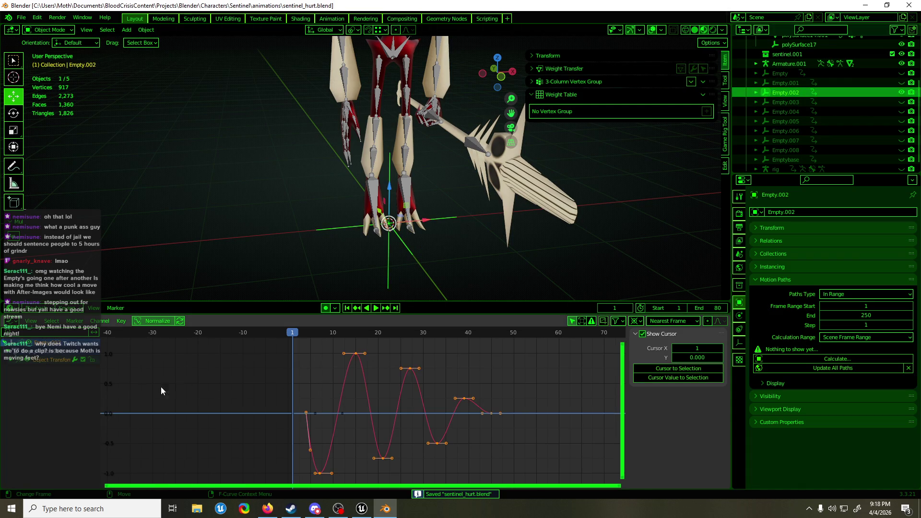
click(16, 361)
click(37, 377)
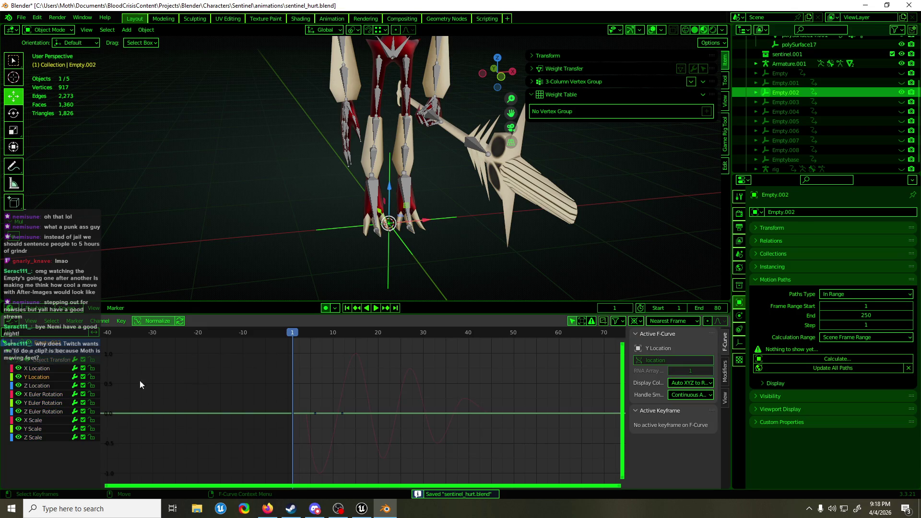
click(348, 390)
key(ctrl+v)
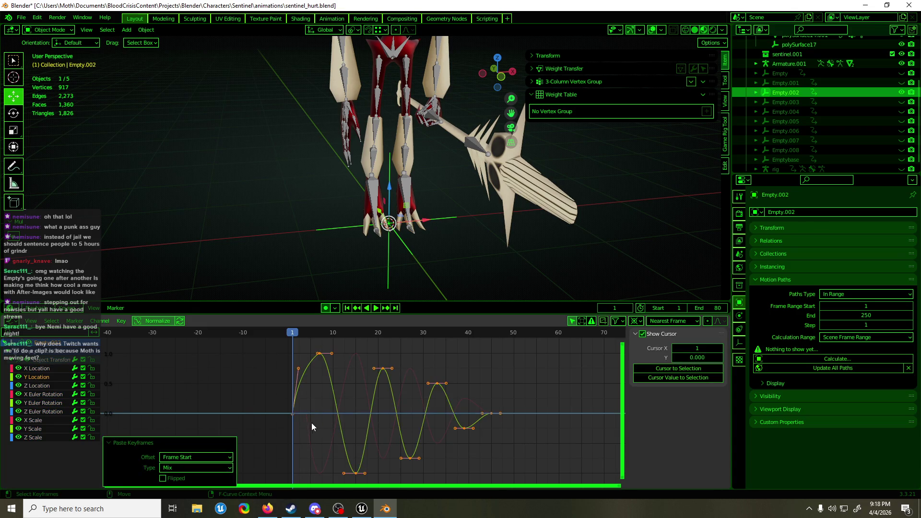
drag(347, 404, 362, 408)
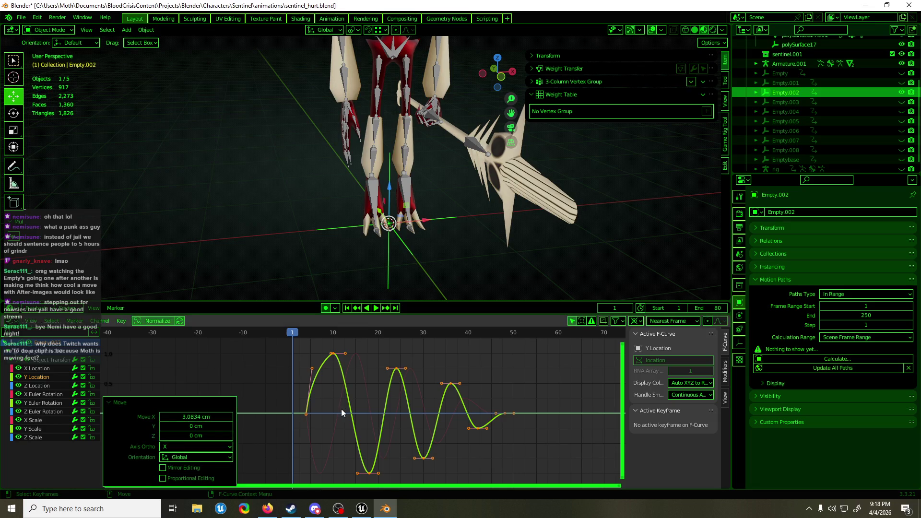
click(788, 101)
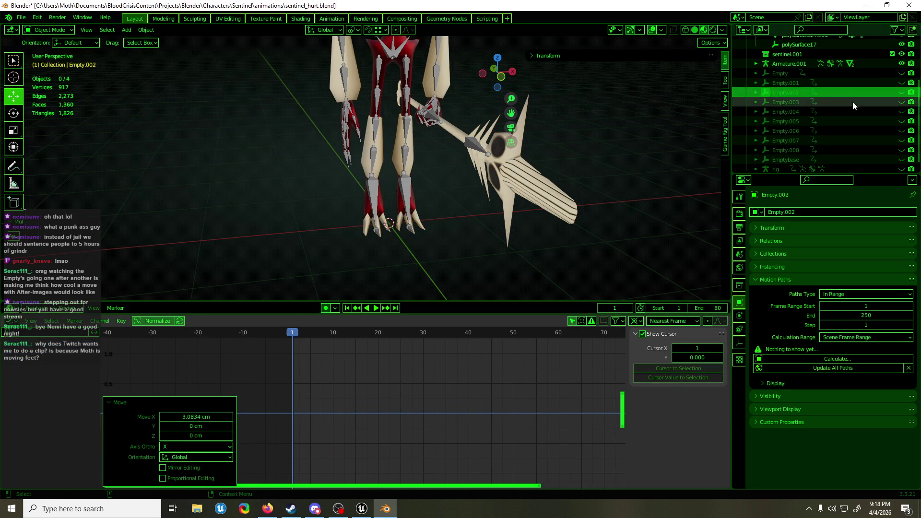
Step: Unhide Empty.003, paste the bounce onto its Y Location, and shift it about 3.7 frames
click(902, 102)
click(902, 102)
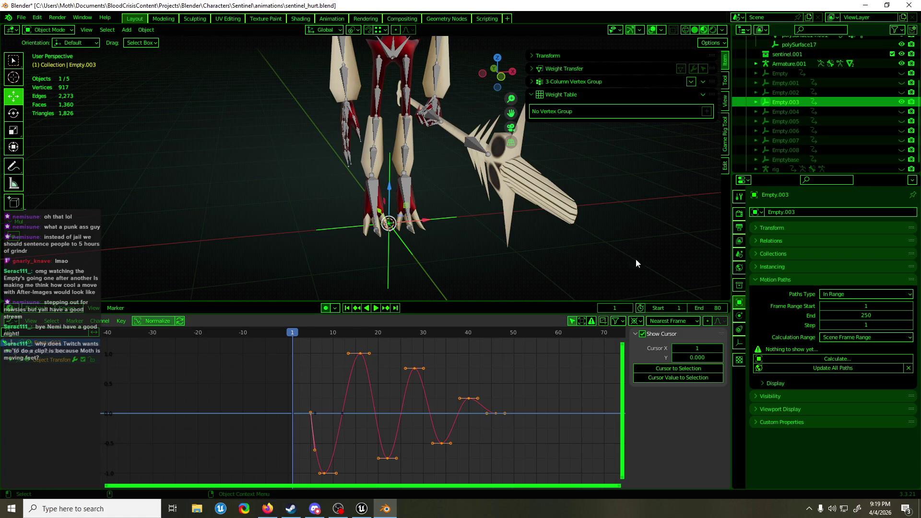
key(alt+Tab)
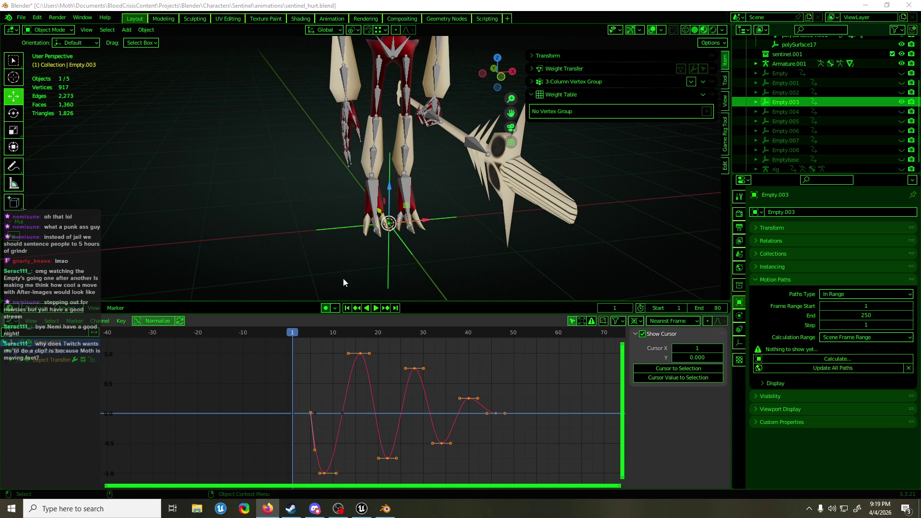
click(10, 361)
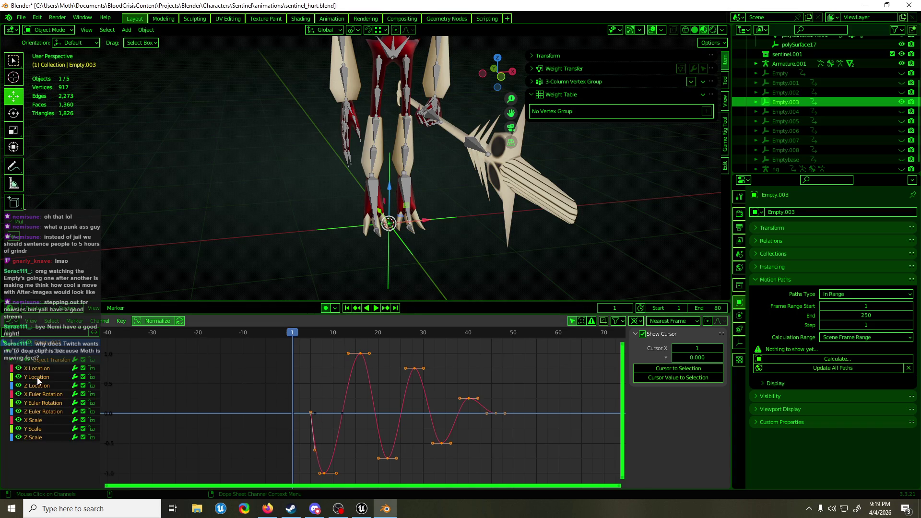
drag(385, 390, 312, 434)
key(ctrl+v)
key(g)
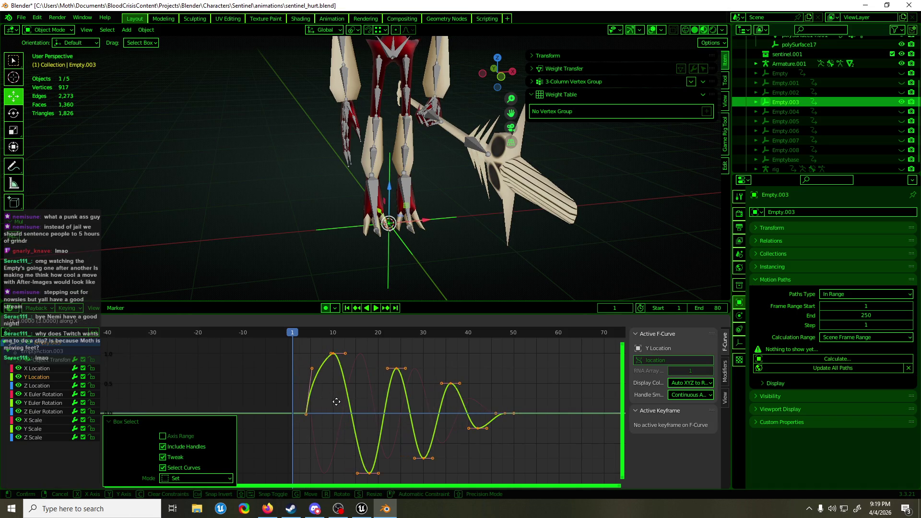
click(340, 401)
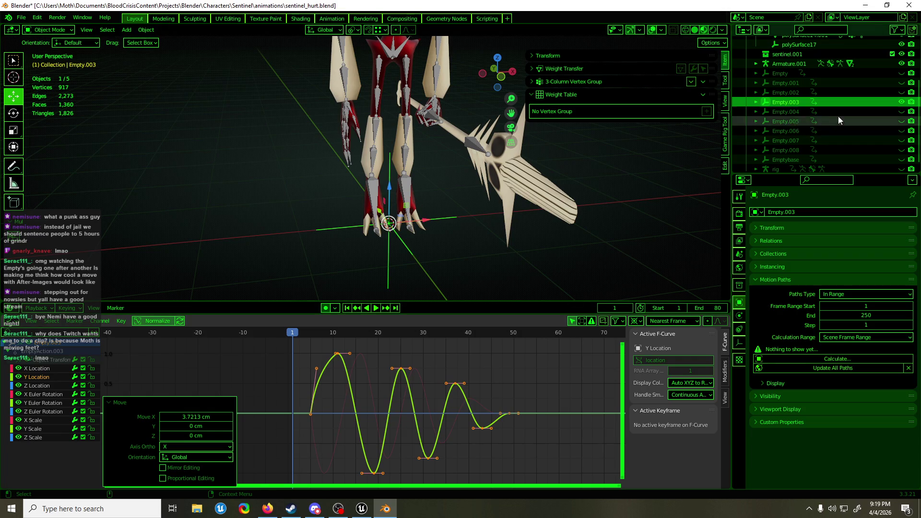
Step: Shift Empty.004's Y Location bounce about 4.7 frames later
click(893, 111)
click(873, 112)
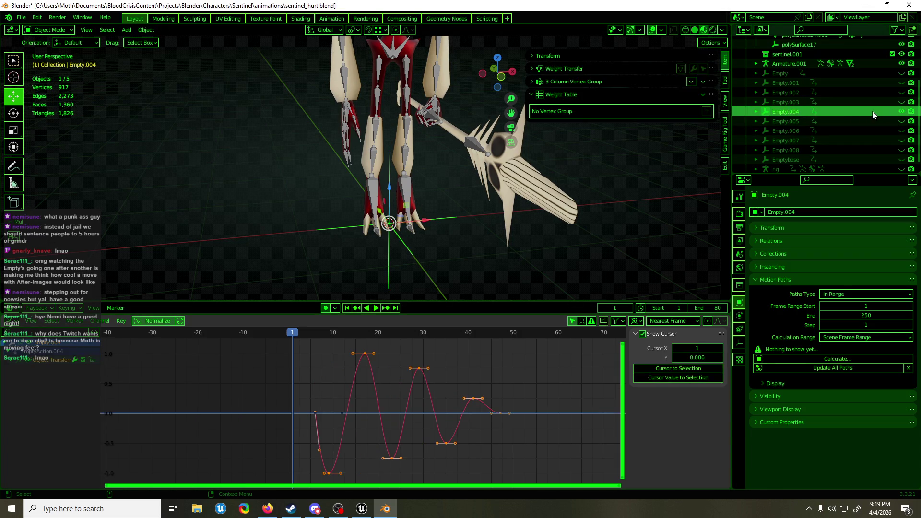
click(11, 364)
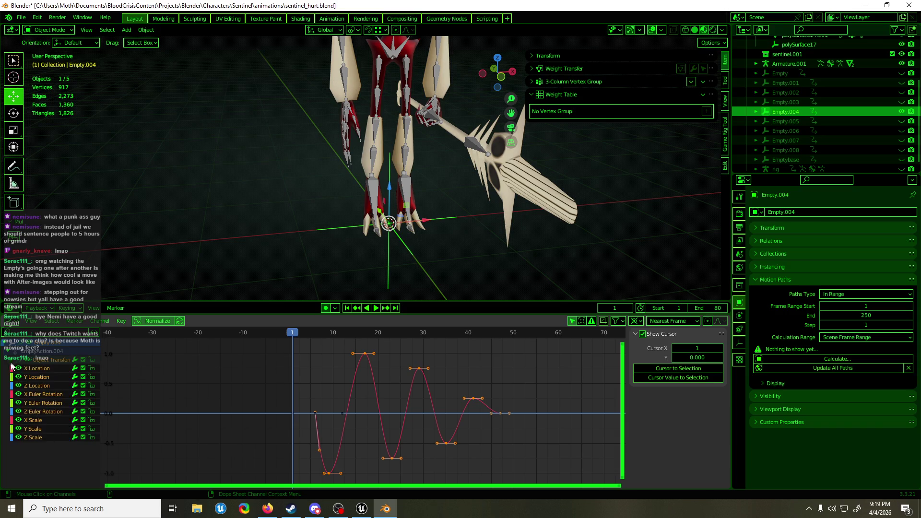
click(38, 377)
click(308, 428)
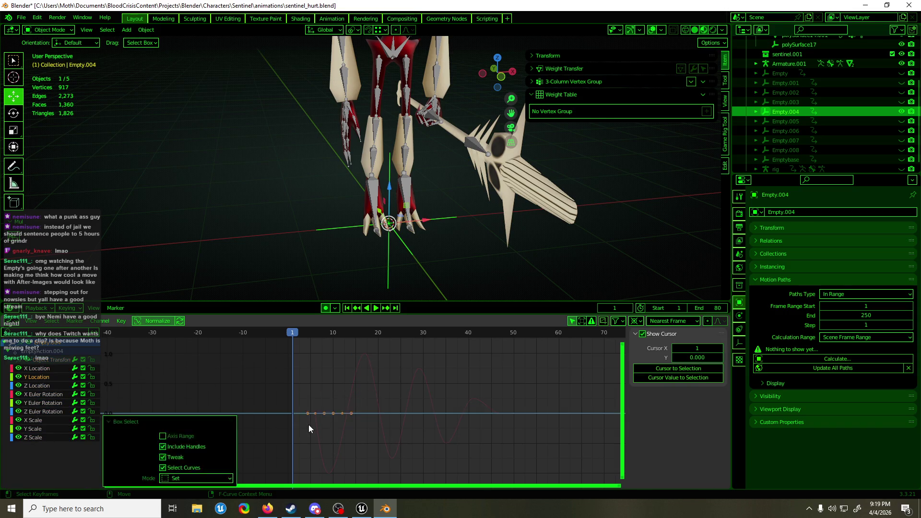
click(309, 429)
drag(323, 414, 345, 415)
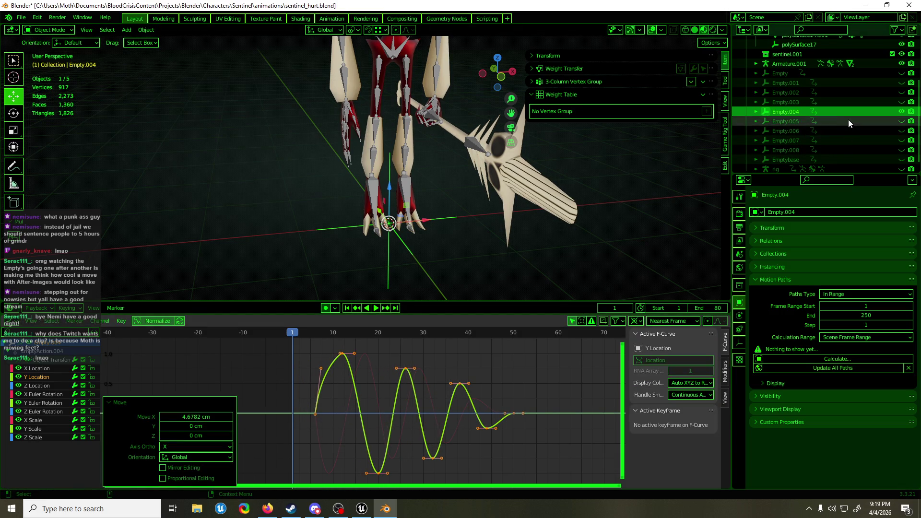
click(898, 121)
Step: Hide Empty.004, show Empty.005, and offset its Y Location bounce about 6 frames later
click(902, 111)
click(901, 121)
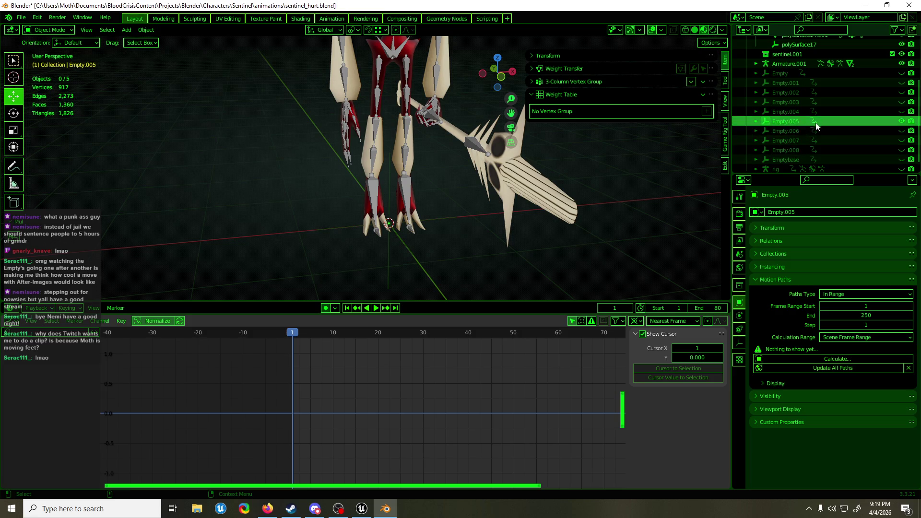
click(787, 121)
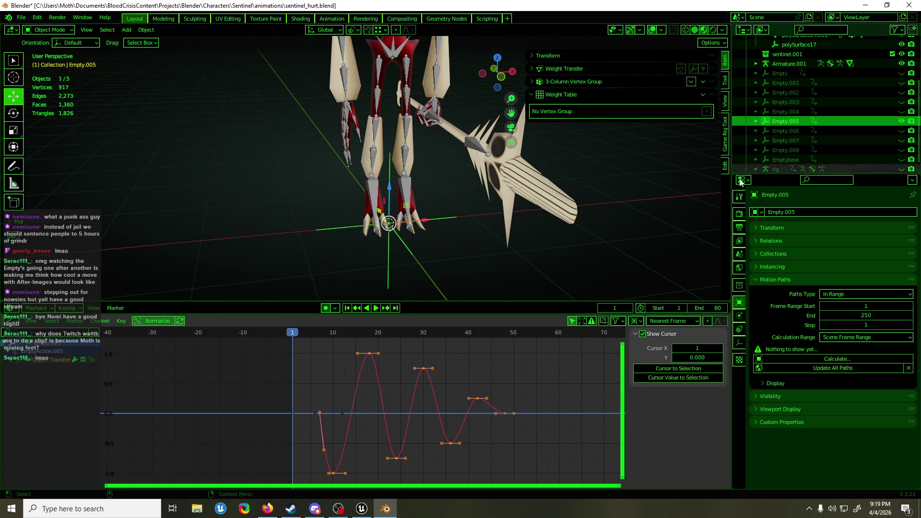
click(22, 361)
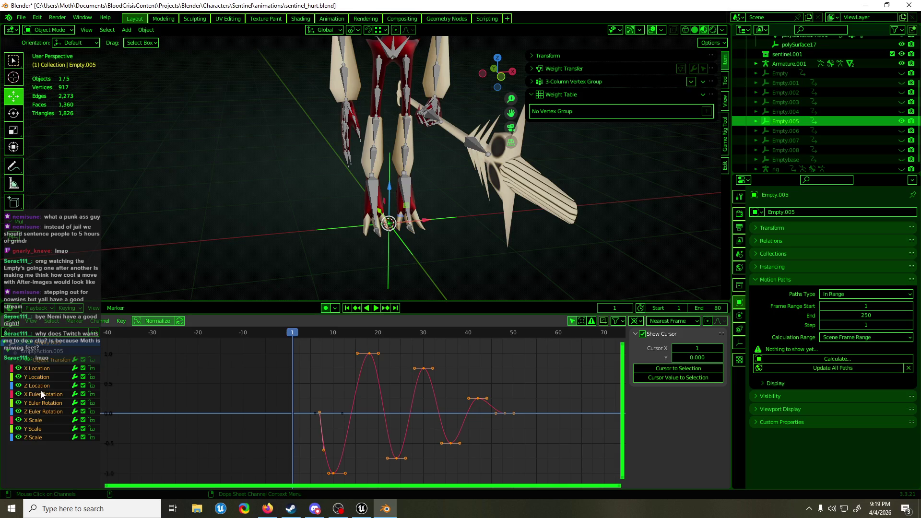
drag(419, 384, 302, 438)
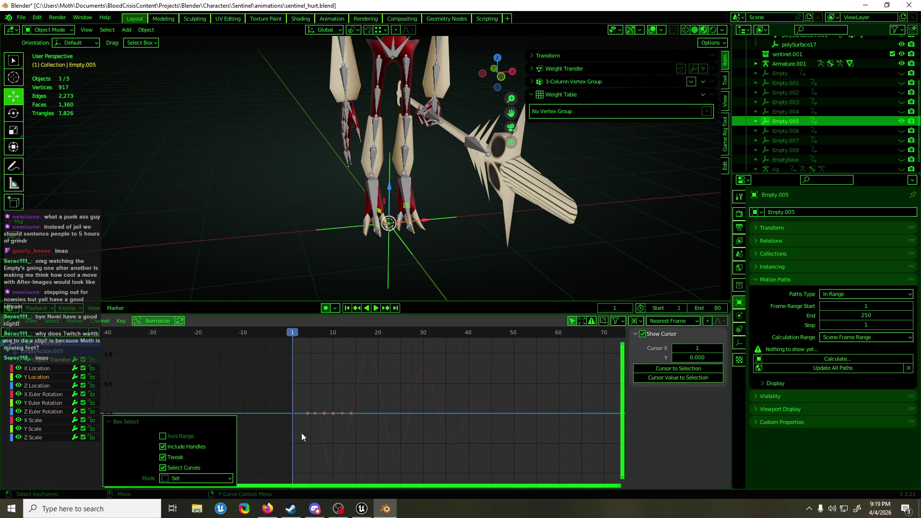
click(334, 427)
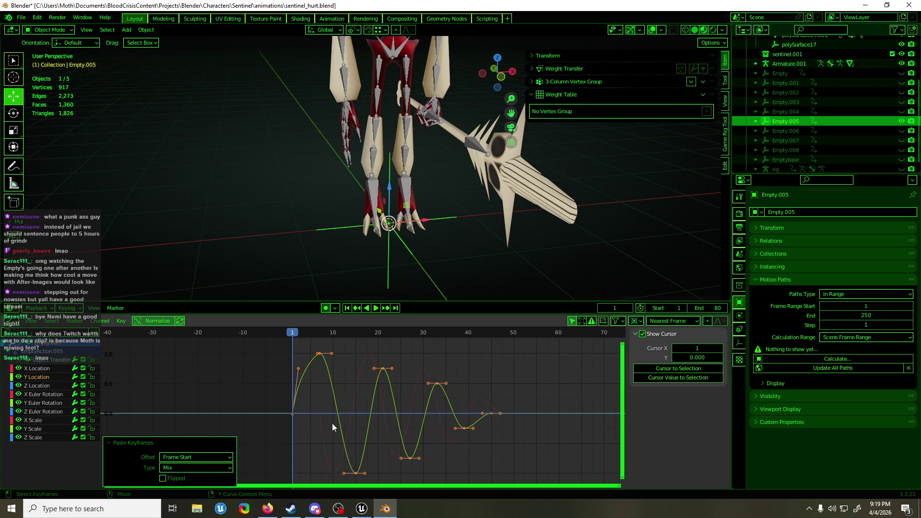
key(g)
click(361, 421)
Step: Delete Empty.006's existing Y Location keys, including the leftover key at frame 1
click(824, 133)
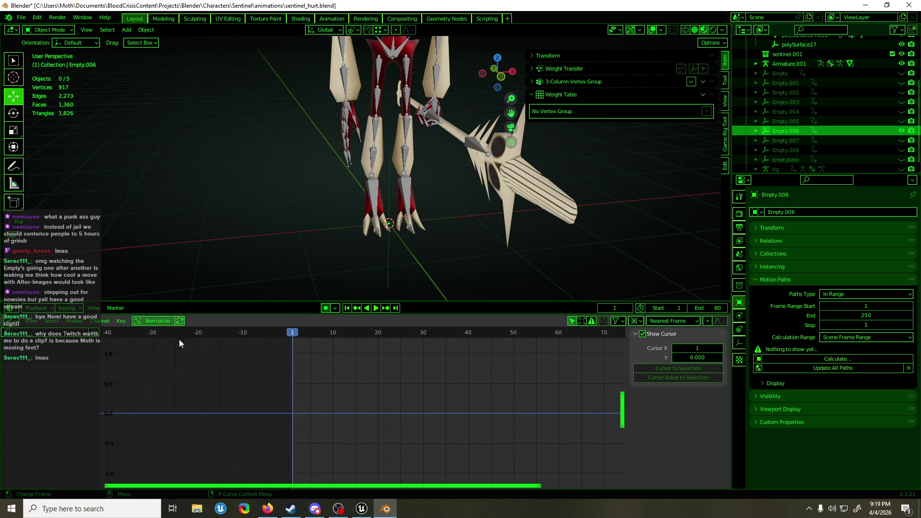
click(392, 264)
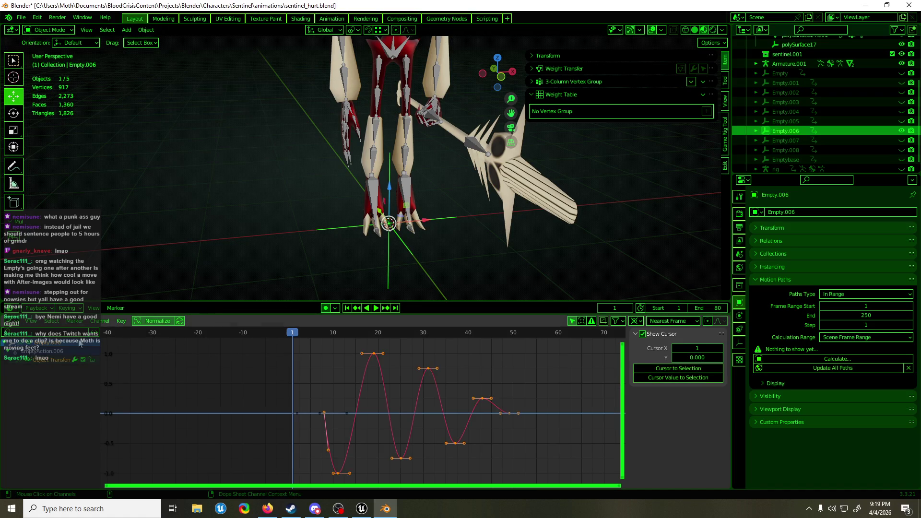
click(39, 379)
drag(391, 384, 315, 432)
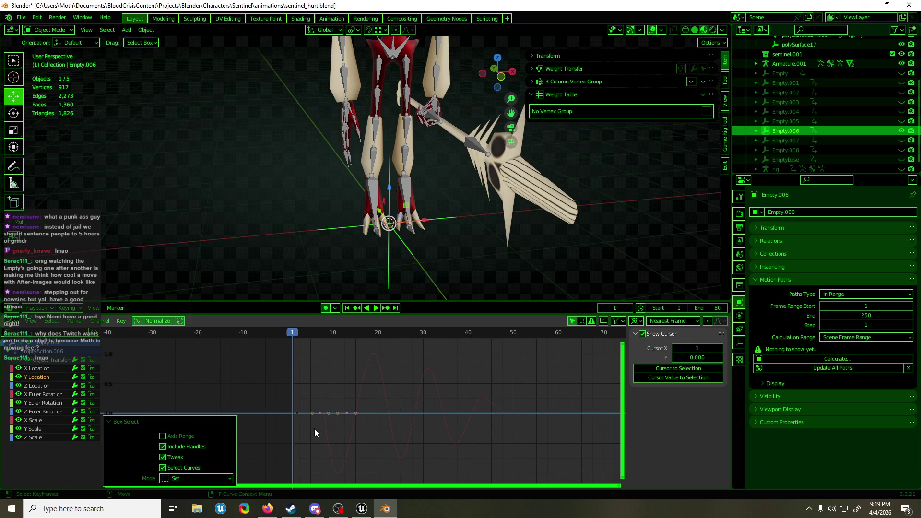
key(Delete)
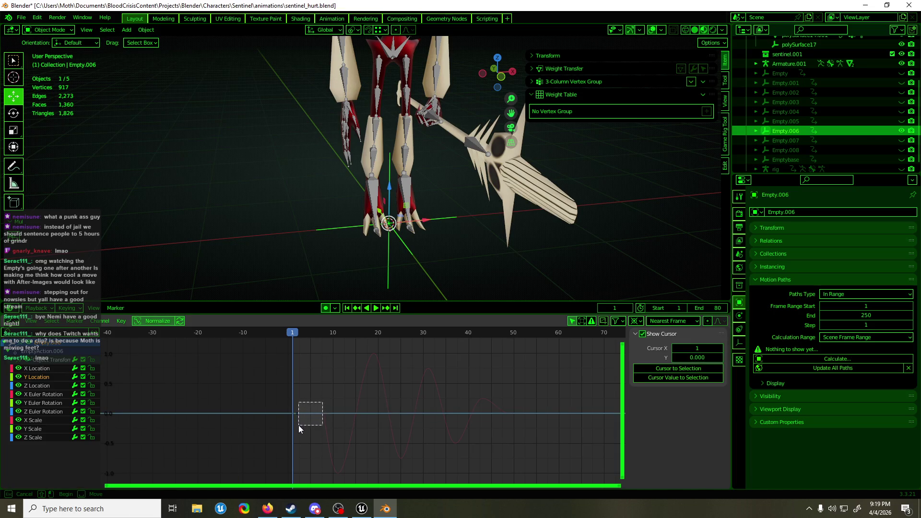
drag(298, 429, 295, 428)
key(Delete)
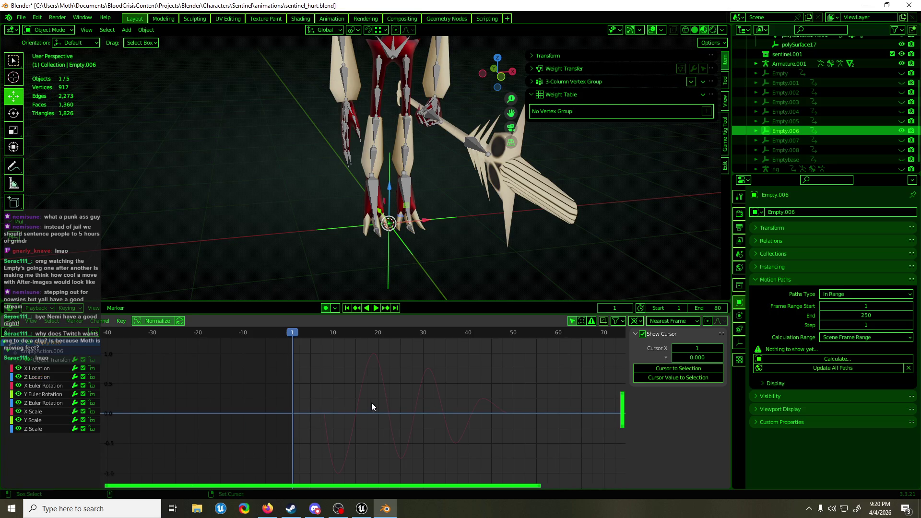
Step: Paste the bounce onto Empty.006's Y Location and shift it about six frames later
key(ctrl+v)
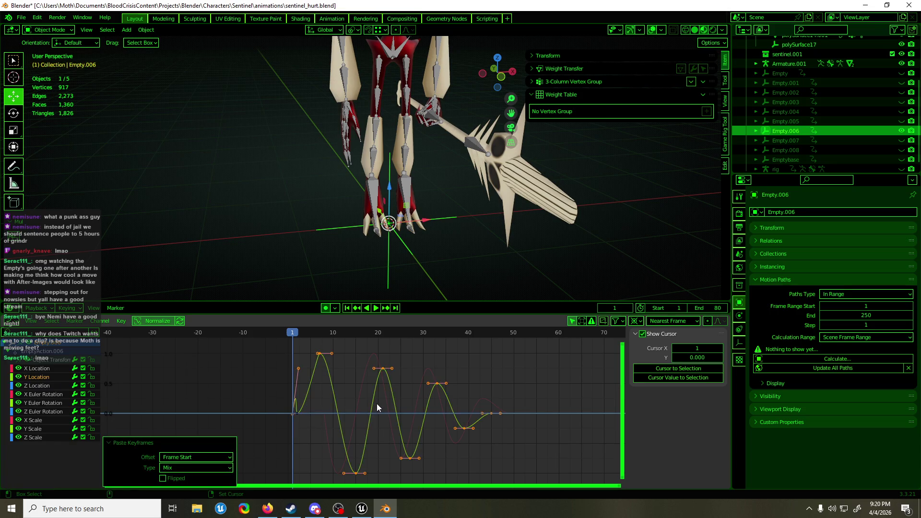
drag(305, 388, 310, 388)
right_click(310, 387)
click(318, 407)
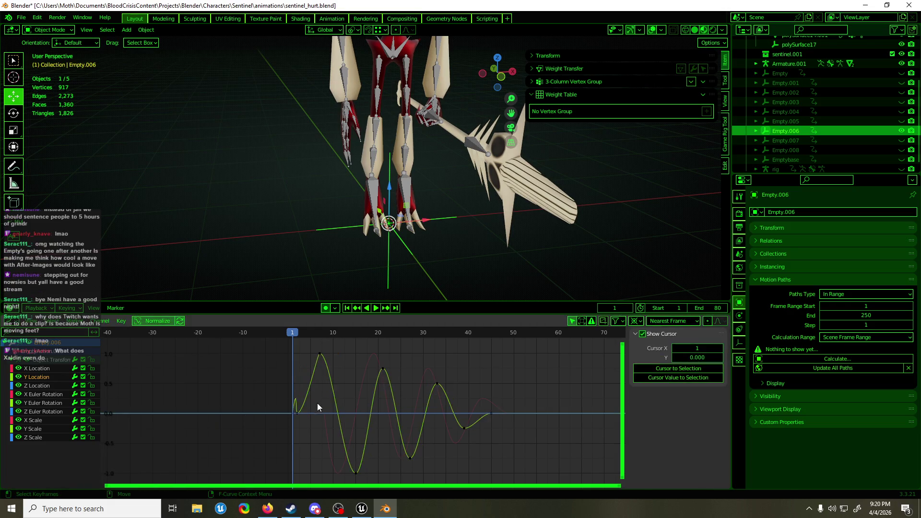
click(307, 407)
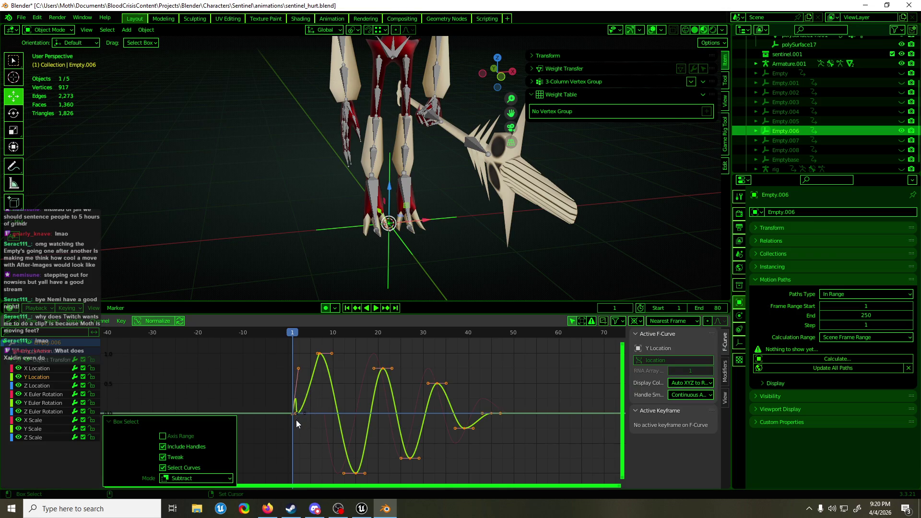
drag(327, 426, 330, 426)
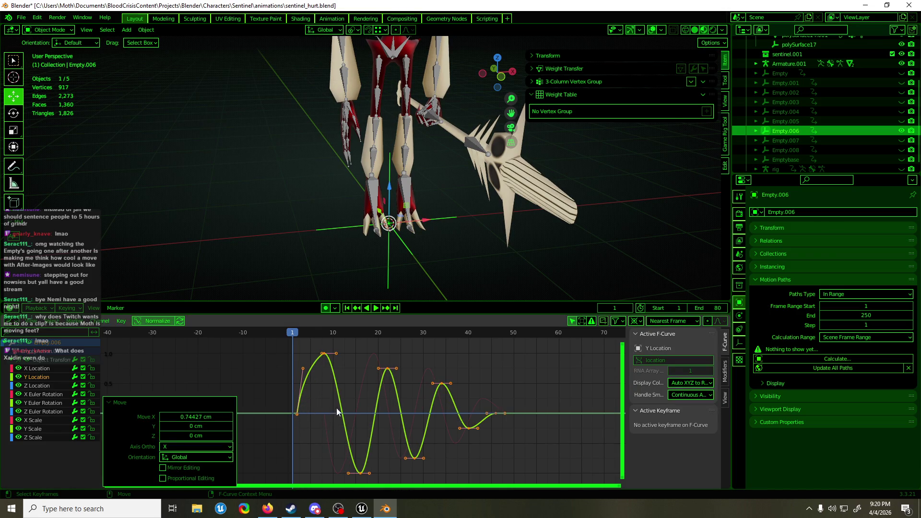
click(337, 412)
drag(341, 382, 367, 395)
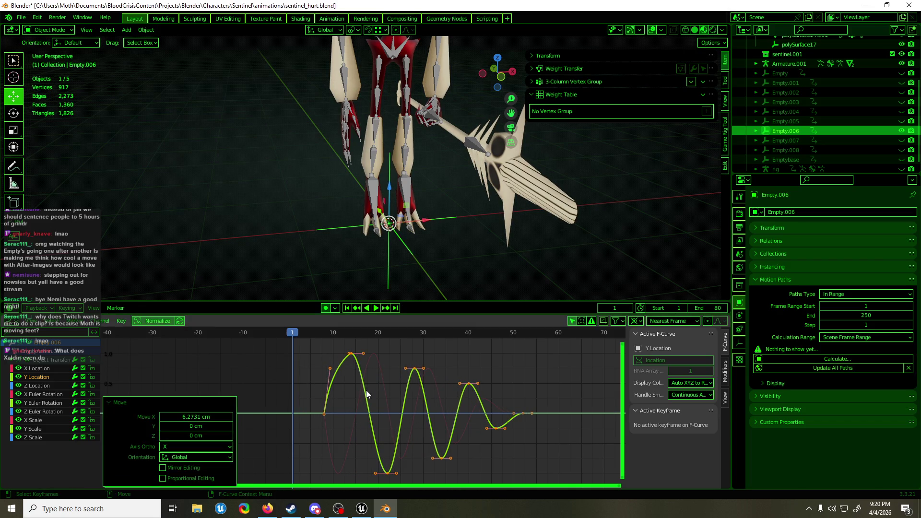
click(877, 140)
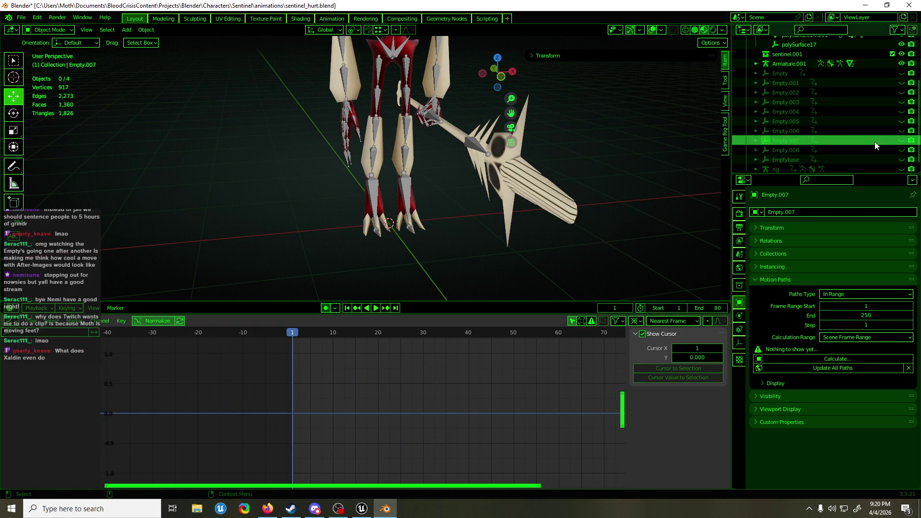
Step: Unhide Empty.007, select its Y Location keyframes, and save sentinel_hurt.blend
click(901, 141)
click(390, 258)
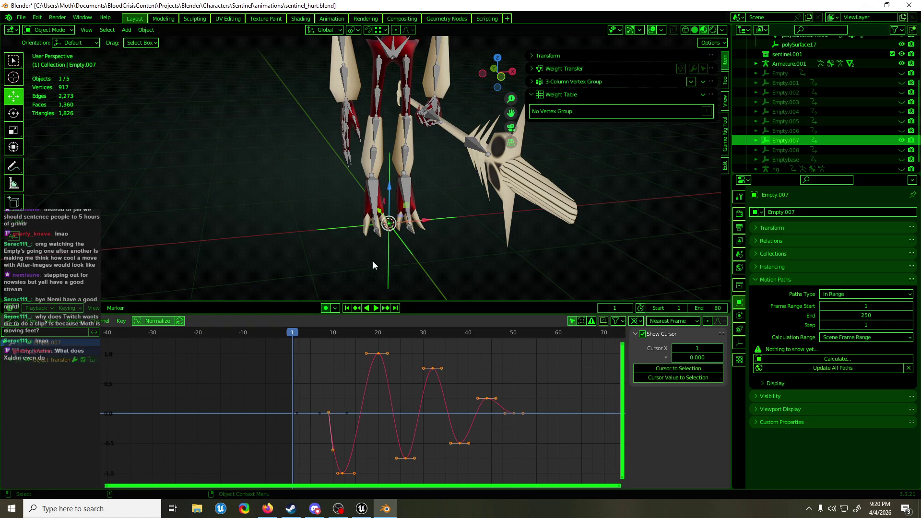
click(12, 361)
click(36, 378)
mouse_move(400, 380)
mouse_down()
mouse_move(294, 429)
mouse_move(304, 426)
mouse_up()
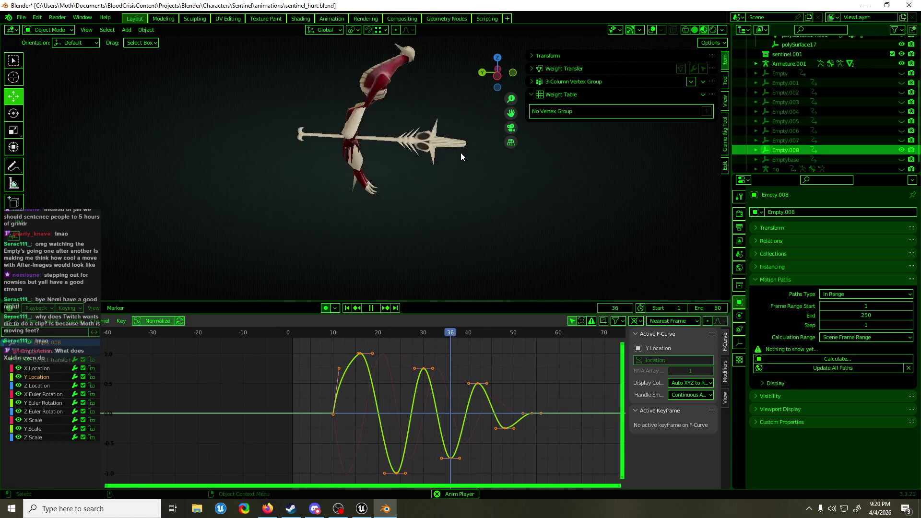
mouse_move(461, 152)
middle_down()
mouse_move(398, 170)
mouse_move(318, 169)
mouse_move(428, 165)
middle_up()
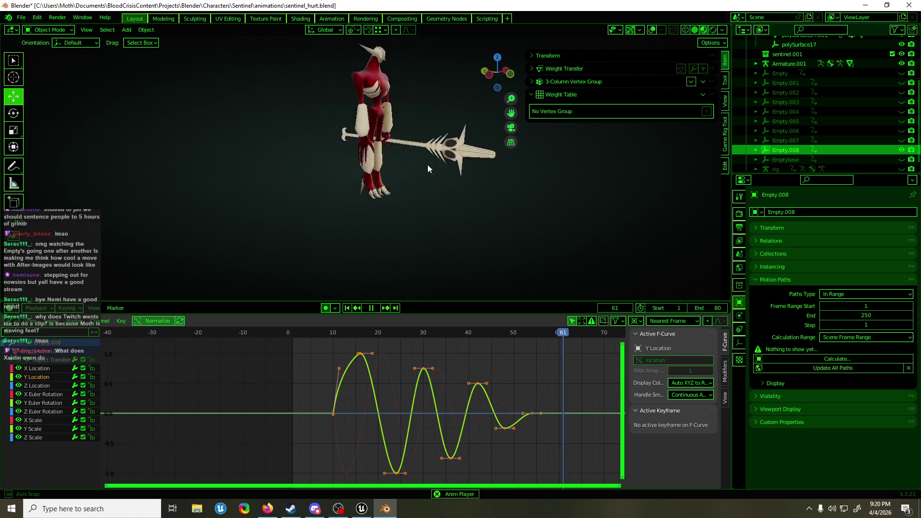
key(ctrl+s)
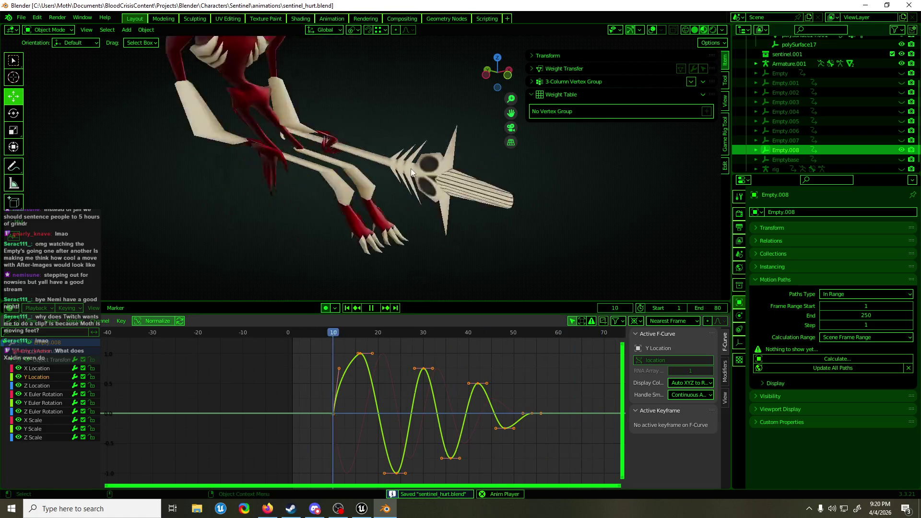
middle_drag(413, 195, 388, 196)
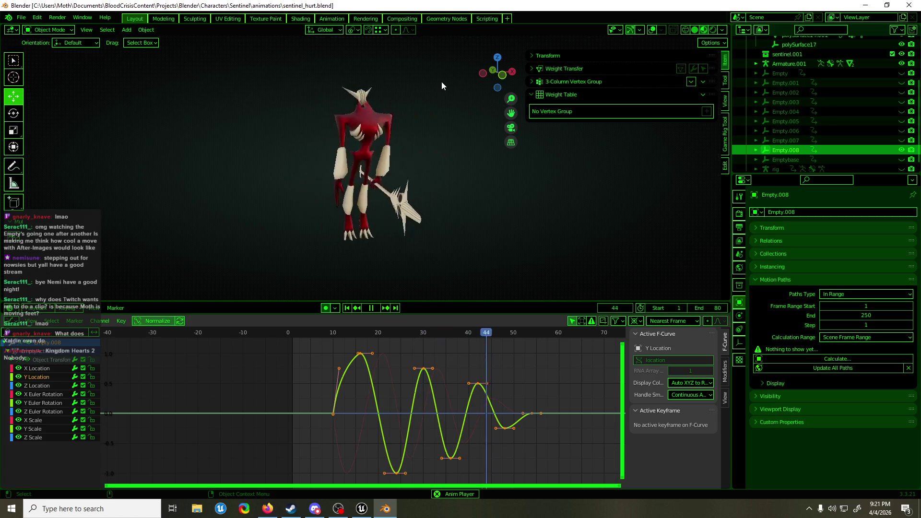
Step: Save again, re-enable viewport overlays, stop playback at frame 60, and select the armature
scroll(373, 130, up, 4)
scroll(373, 129, down, 3)
mouse_move(373, 129)
middle_down()
mouse_move(413, 137)
mouse_move(339, 141)
mouse_move(564, 131)
mouse_move(359, 139)
mouse_move(357, 150)
middle_up()
key(ctrl+s)
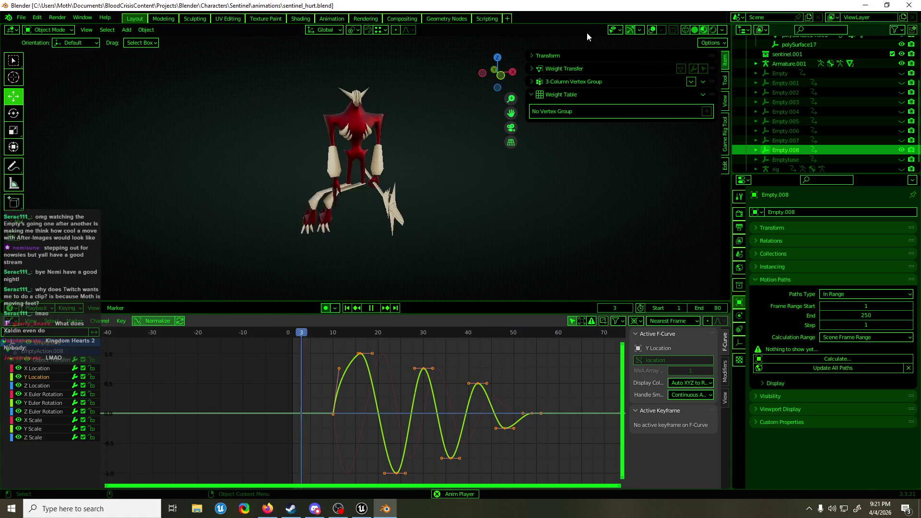
click(652, 30)
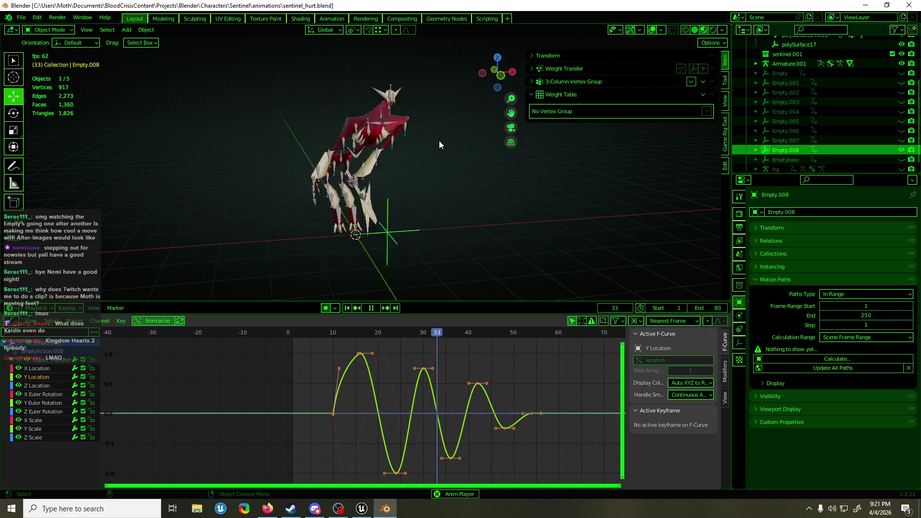
key(space)
click(378, 155)
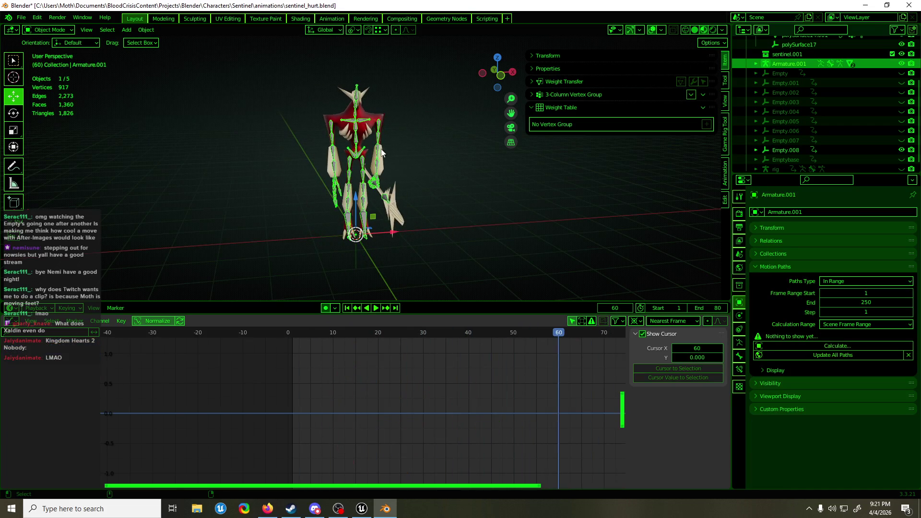
Step: Hide the armature, start playback, and unhide Empty through Empty.007 and Emptybase
key(h)
key(space)
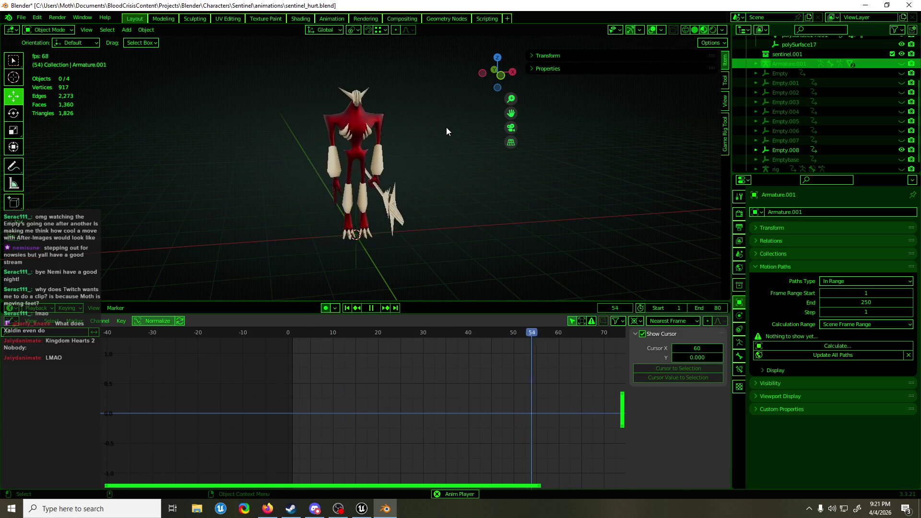
mouse_move(420, 136)
middle_down()
mouse_move(302, 128)
mouse_move(435, 123)
middle_up()
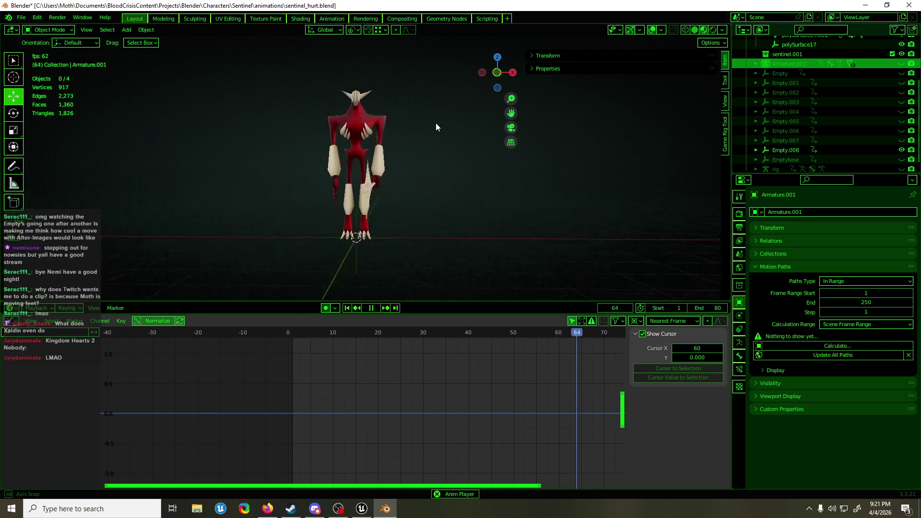
click(902, 73)
click(902, 82)
click(902, 92)
drag(902, 101, 902, 159)
Step: Stop playback at frame 20, then select the polySurface14 torso mesh and toggle Edit Mode
middle_drag(449, 192, 457, 229)
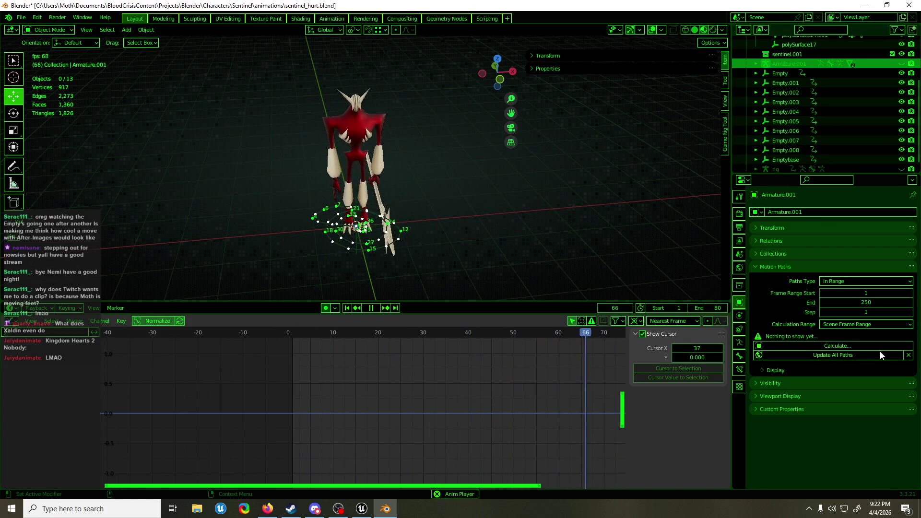
mouse_move(451, 172)
middle_down()
mouse_move(481, 172)
mouse_move(425, 158)
mouse_move(560, 139)
middle_up()
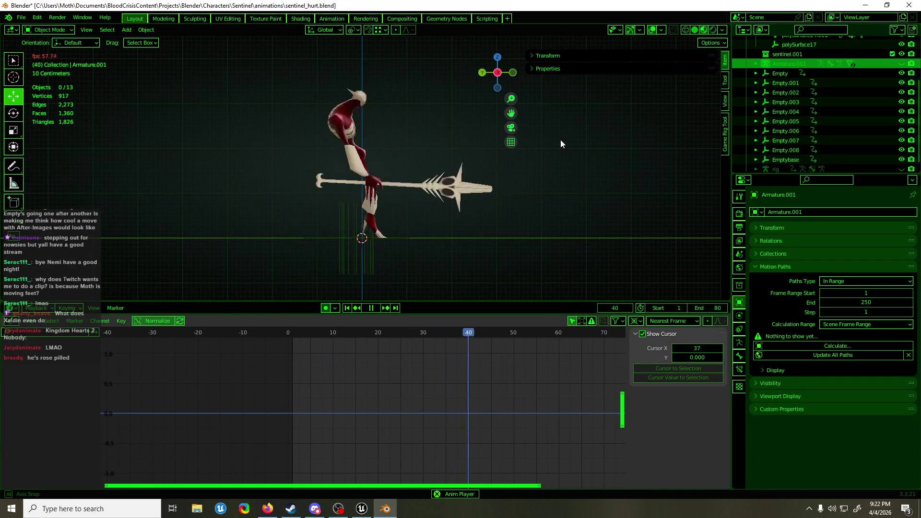
key(space)
scroll(371, 79, up, 3)
mouse_move(371, 79)
middle_down()
mouse_move(399, 151)
mouse_move(375, 137)
mouse_move(295, 141)
mouse_move(469, 79)
mouse_move(370, 133)
mouse_move(304, 124)
mouse_move(371, 128)
mouse_move(353, 159)
mouse_move(384, 218)
mouse_move(395, 218)
mouse_move(389, 189)
mouse_move(353, 174)
middle_up()
click(352, 160)
key(Tab)
key(Tab)
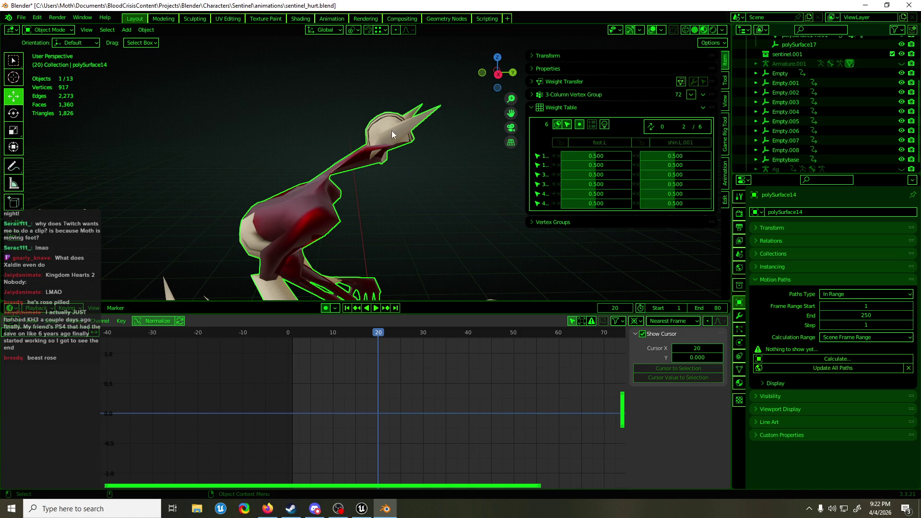
Step: Inspect a head vertex's weights on polySurface14 in Edit Mode, then return to Object Mode
key(Tab)
middle_drag(392, 131, 435, 150)
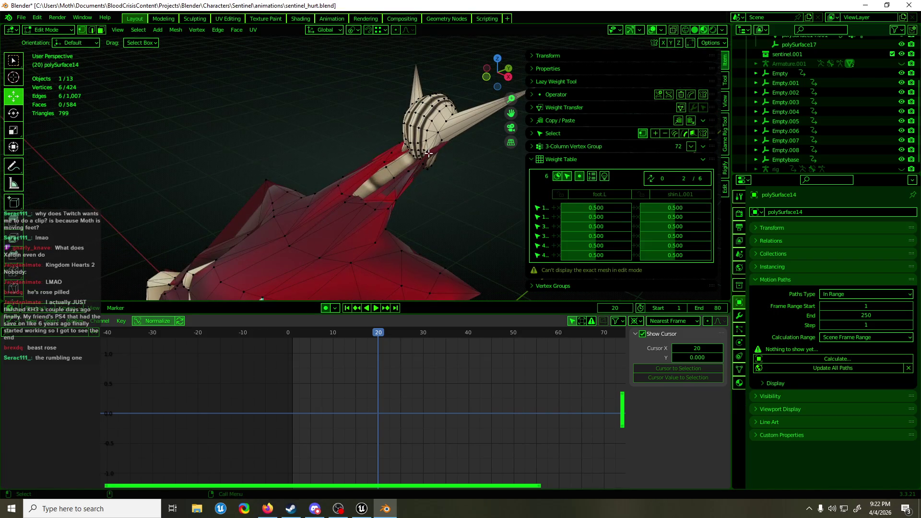
click(428, 153)
key(KP_Decimal)
mouse_move(417, 174)
middle_down()
mouse_move(506, 171)
mouse_move(317, 160)
mouse_move(494, 187)
mouse_move(374, 186)
mouse_move(504, 188)
mouse_move(360, 185)
mouse_move(432, 188)
mouse_move(420, 199)
mouse_move(284, 189)
middle_up()
key(alt+a)
key(Tab)
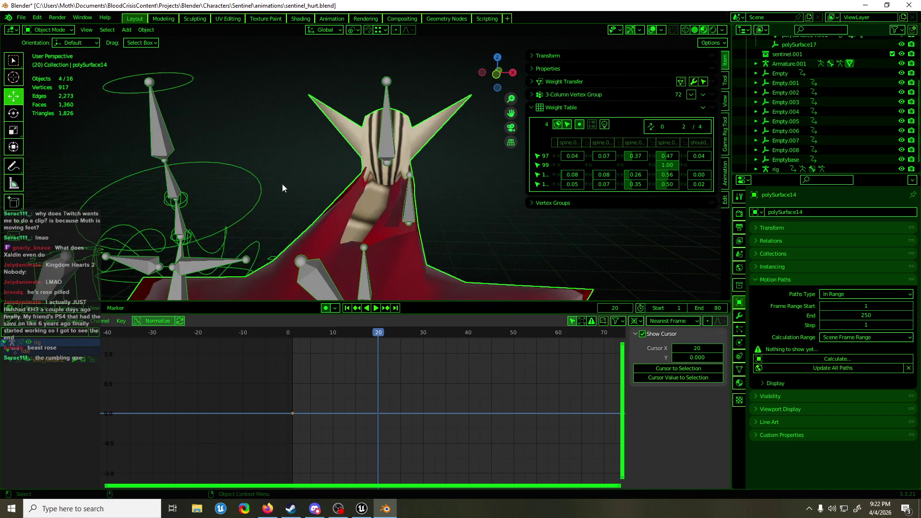
Step: Test-rotate the spine.006 bone of Armature.001 in Pose Mode, then resume animation playback
click(281, 188)
click(378, 154)
key(ctrl+Tab)
alt+middle_drag(378, 154, 301, 149)
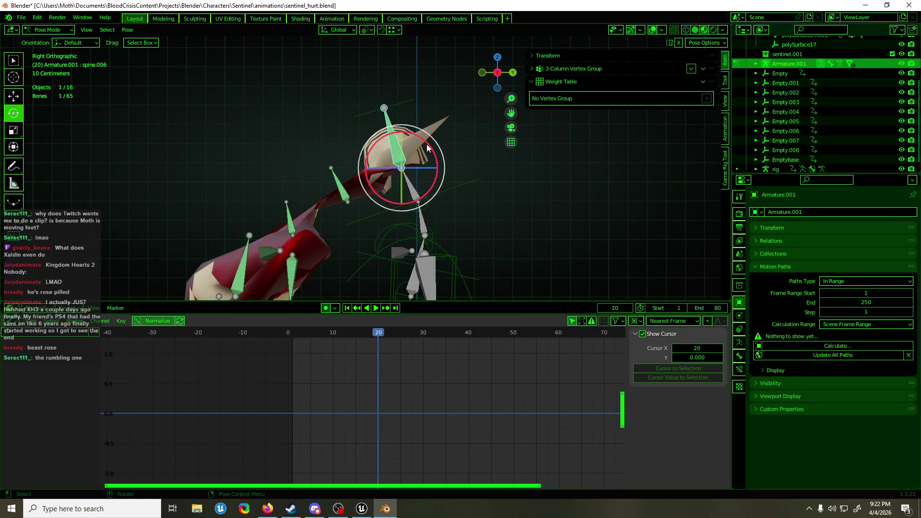
drag(429, 147, 439, 168)
click(443, 179)
middle_drag(442, 179, 488, 191)
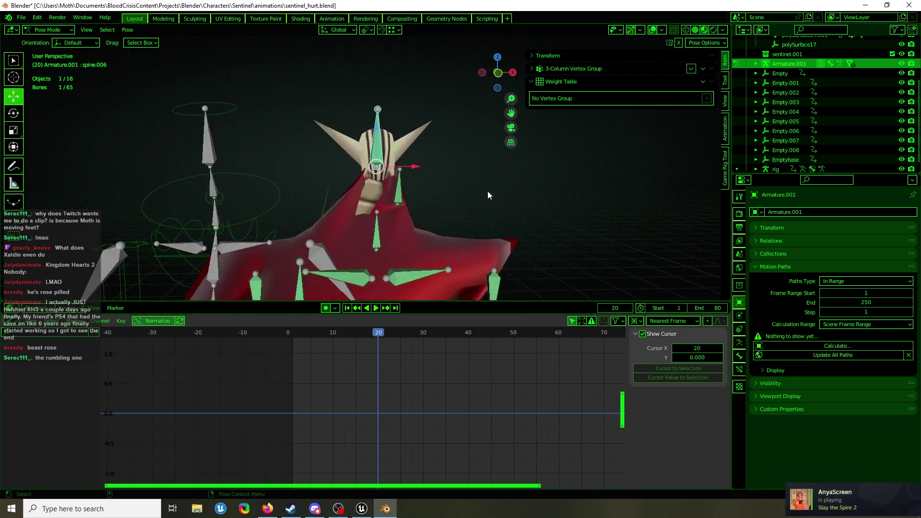
key(ctrl+Tab)
key(space)
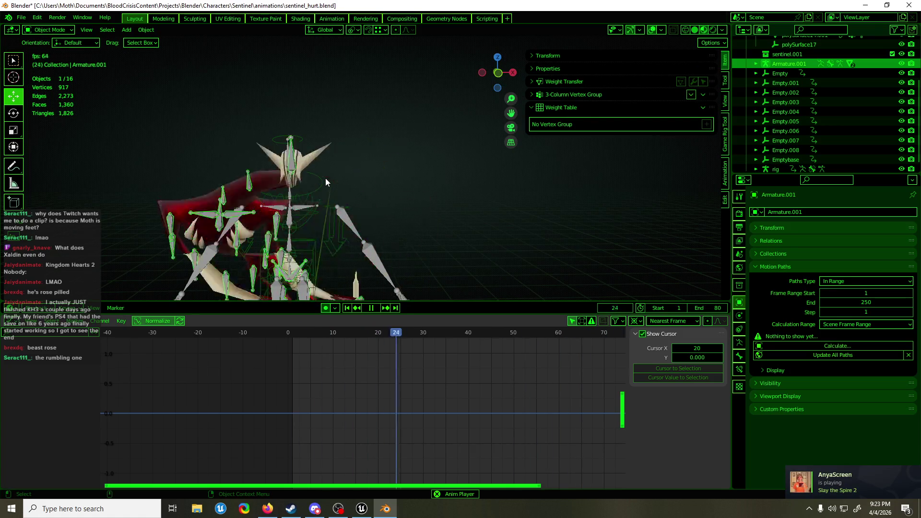
Step: Hide Armature.001 and the rig so only the sentinel mesh animates, then save with Ctrl+S
key(h)
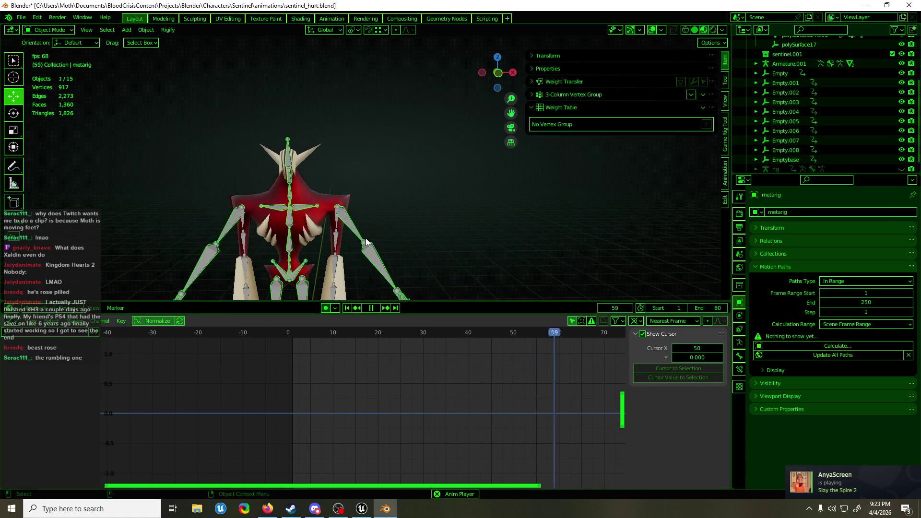
key(h)
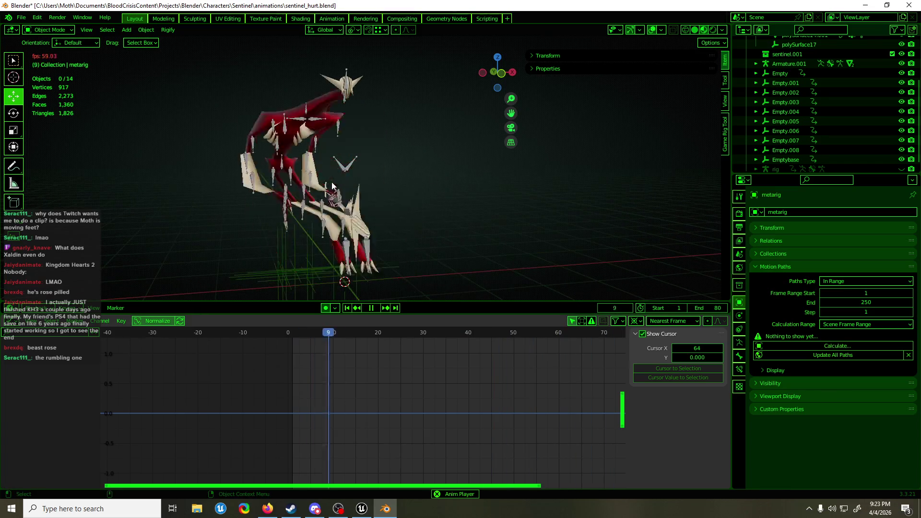
click(344, 169)
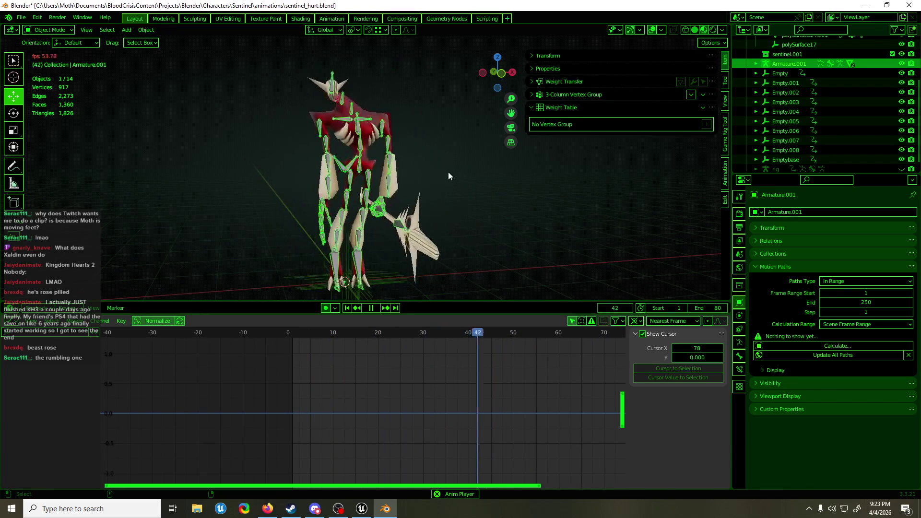
key(h)
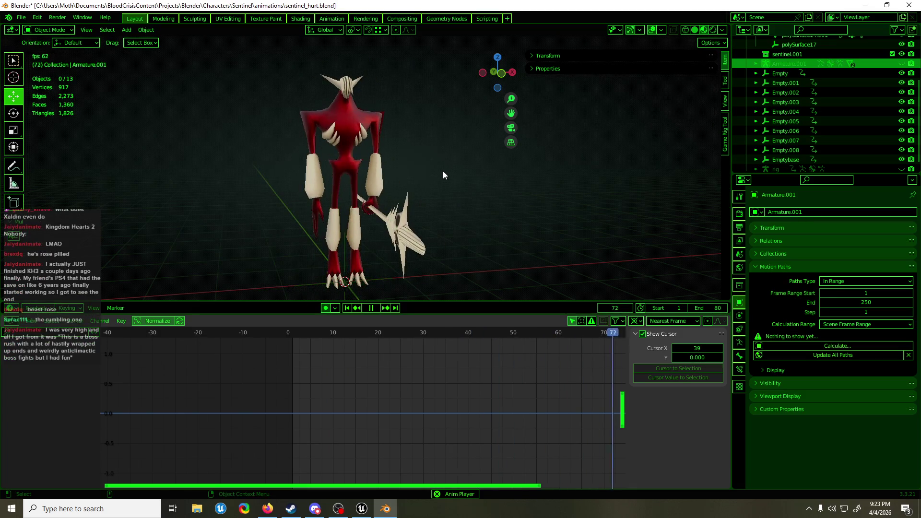
key(ctrl+s)
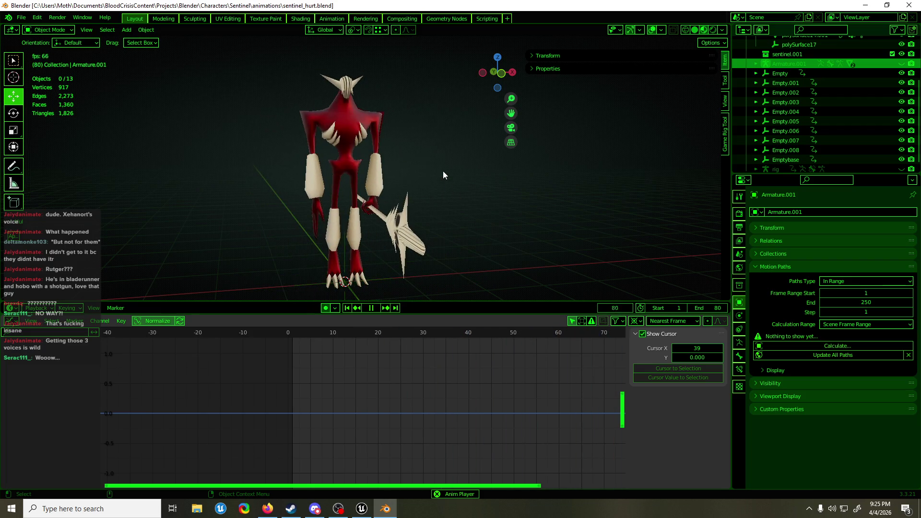
Step: Save sentinel_hurt.blend, switch off viewport overlays, view from a side angle, and save again
key(ctrl+s)
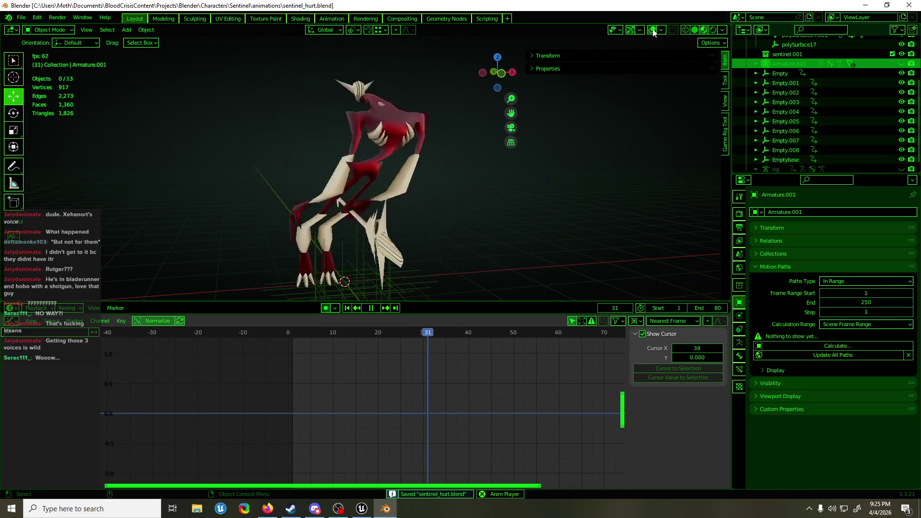
click(651, 30)
mouse_move(388, 193)
middle_down()
mouse_move(258, 199)
mouse_move(558, 197)
mouse_move(359, 163)
mouse_move(413, 179)
mouse_move(389, 185)
mouse_move(416, 184)
middle_up()
key(ctrl+s)
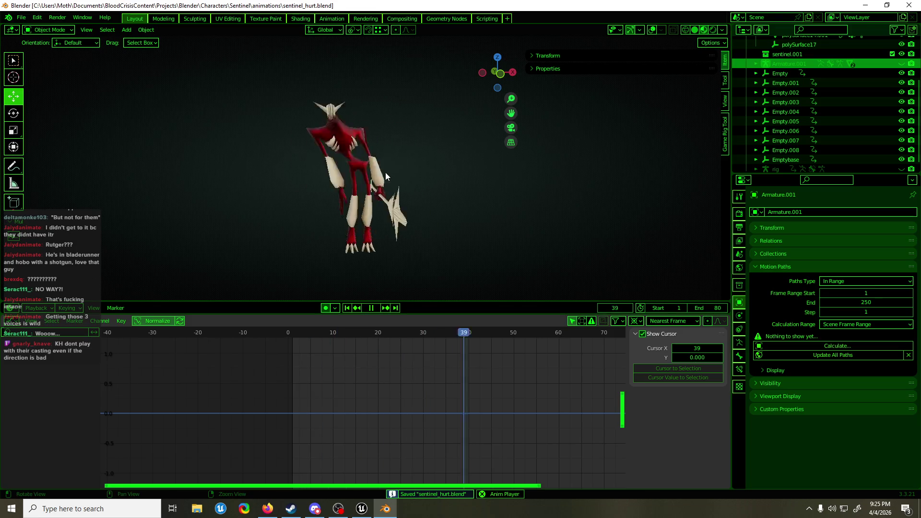